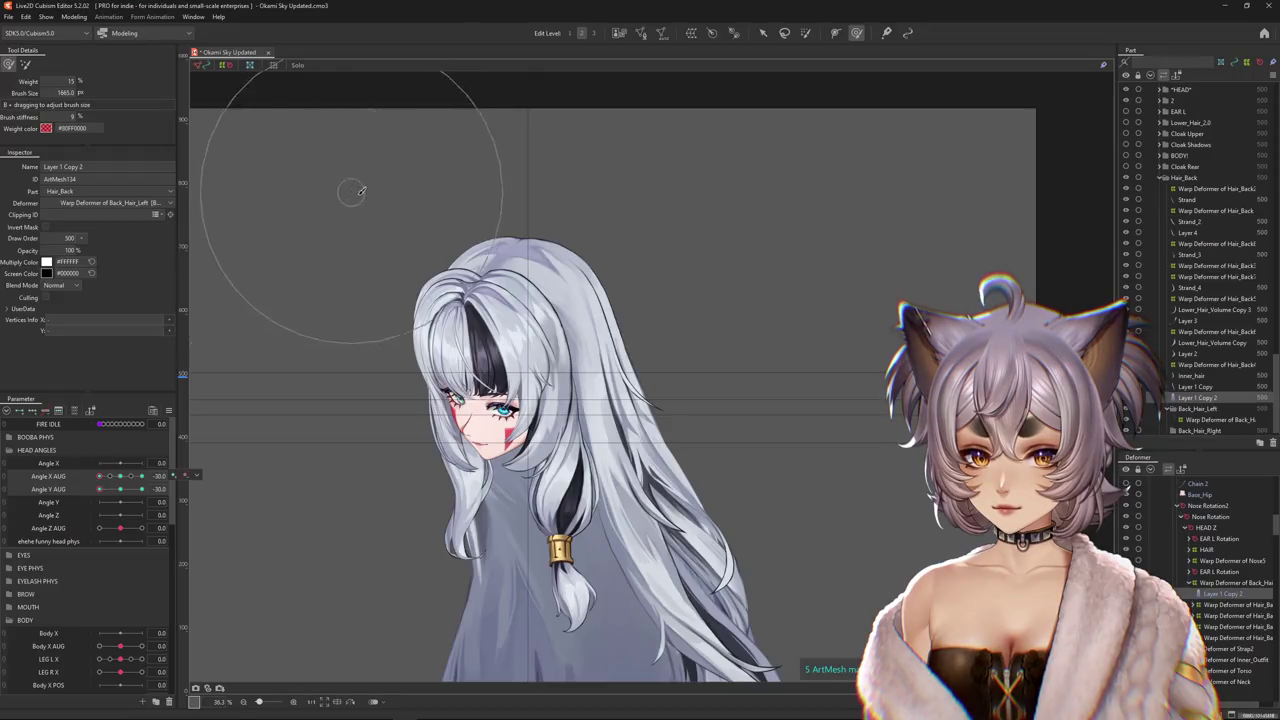
# Preview the head turning between front and side poses and leveling its tilt.
pyautogui.moveTo(99, 476)
pyautogui.mouseDown()
pyautogui.moveTo(131, 488)
pyautogui.moveTo(232, 451)
pyautogui.mouseUp()
pyautogui.click(119, 490)
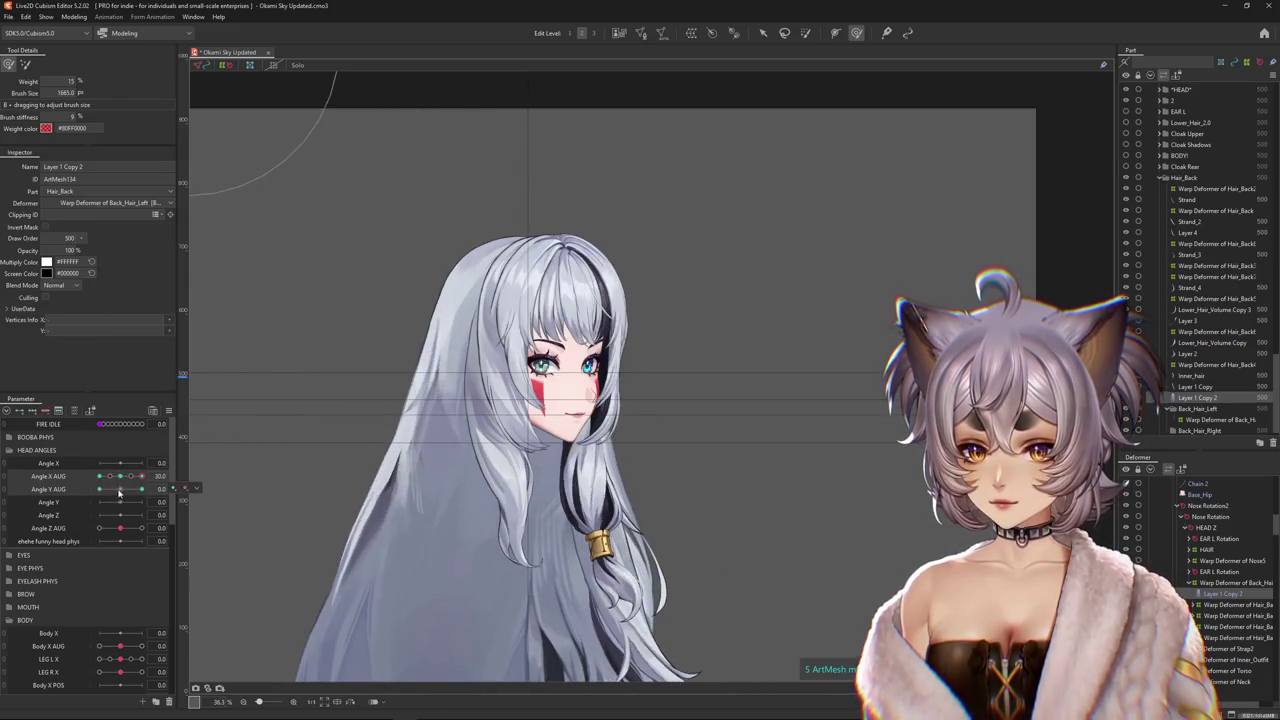
pyautogui.moveTo(123, 479); pyautogui.dragTo(65, 480)
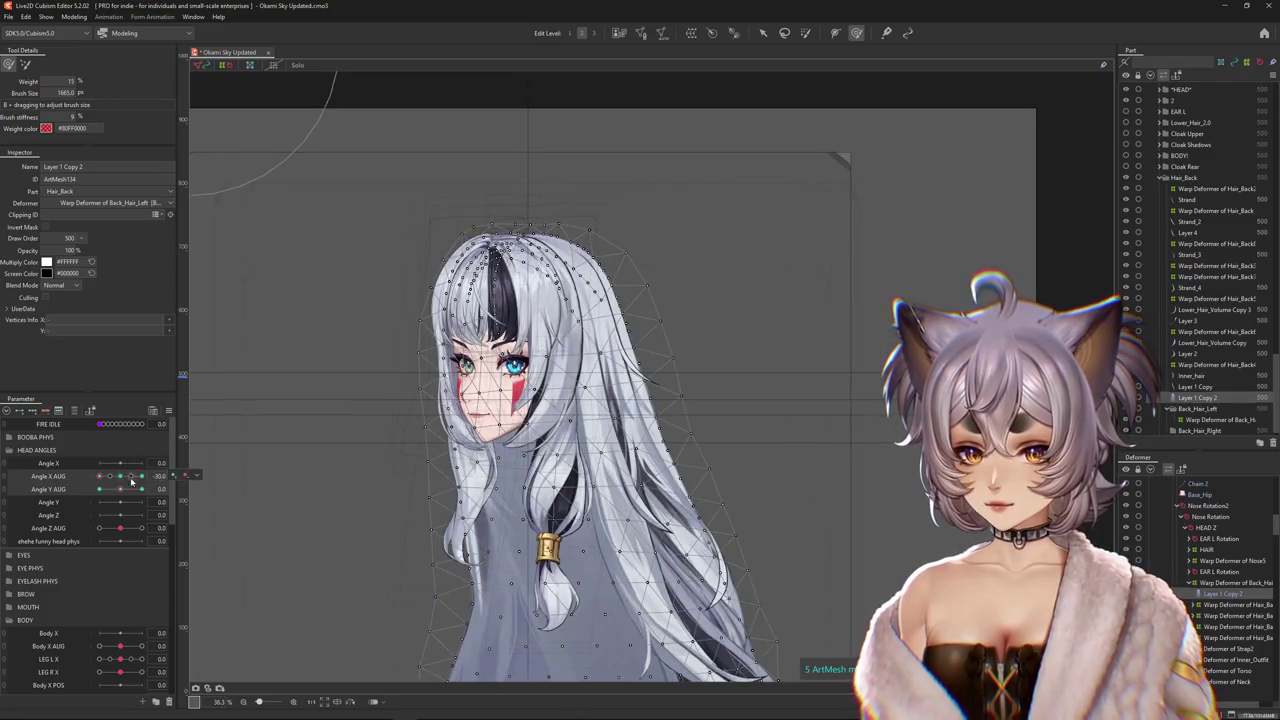
pyautogui.moveTo(131, 482); pyautogui.dragTo(120, 484)
# Paint weight over the back hair top at the sideways, tilted head pose.
pyautogui.moveTo(450, 247); pyautogui.dragTo(453, 240)
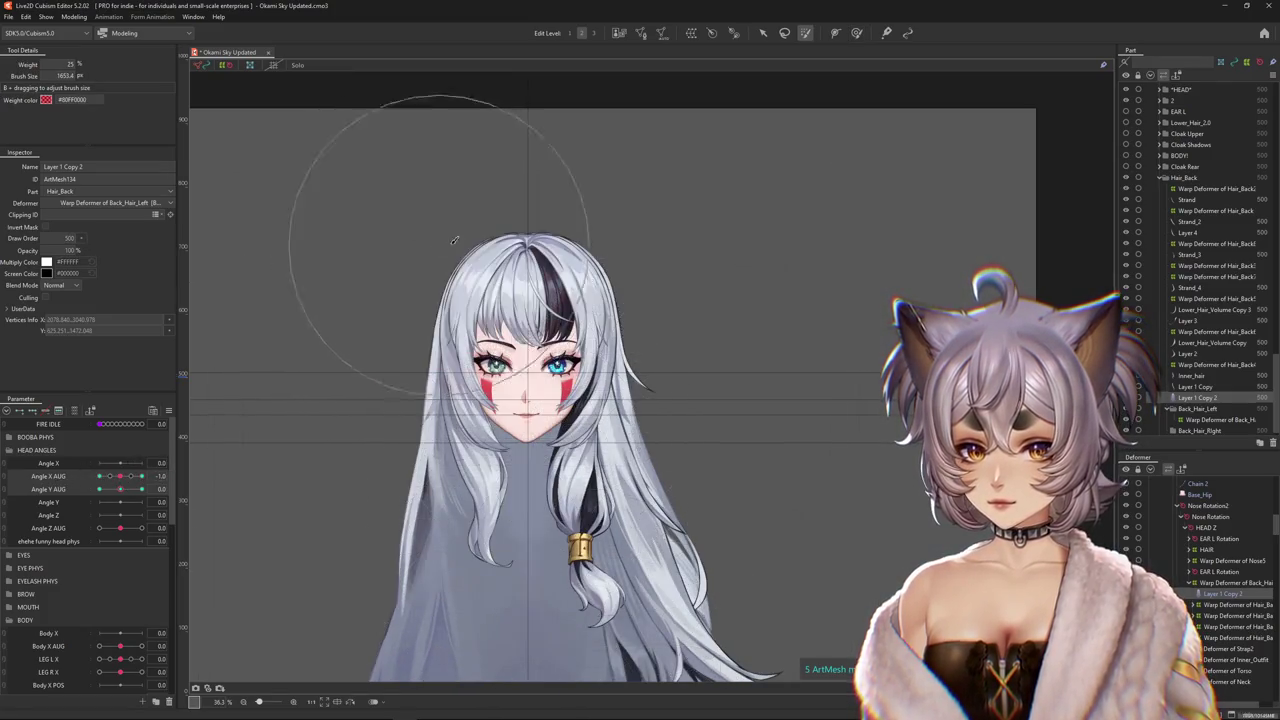
pyautogui.click(852, 33)
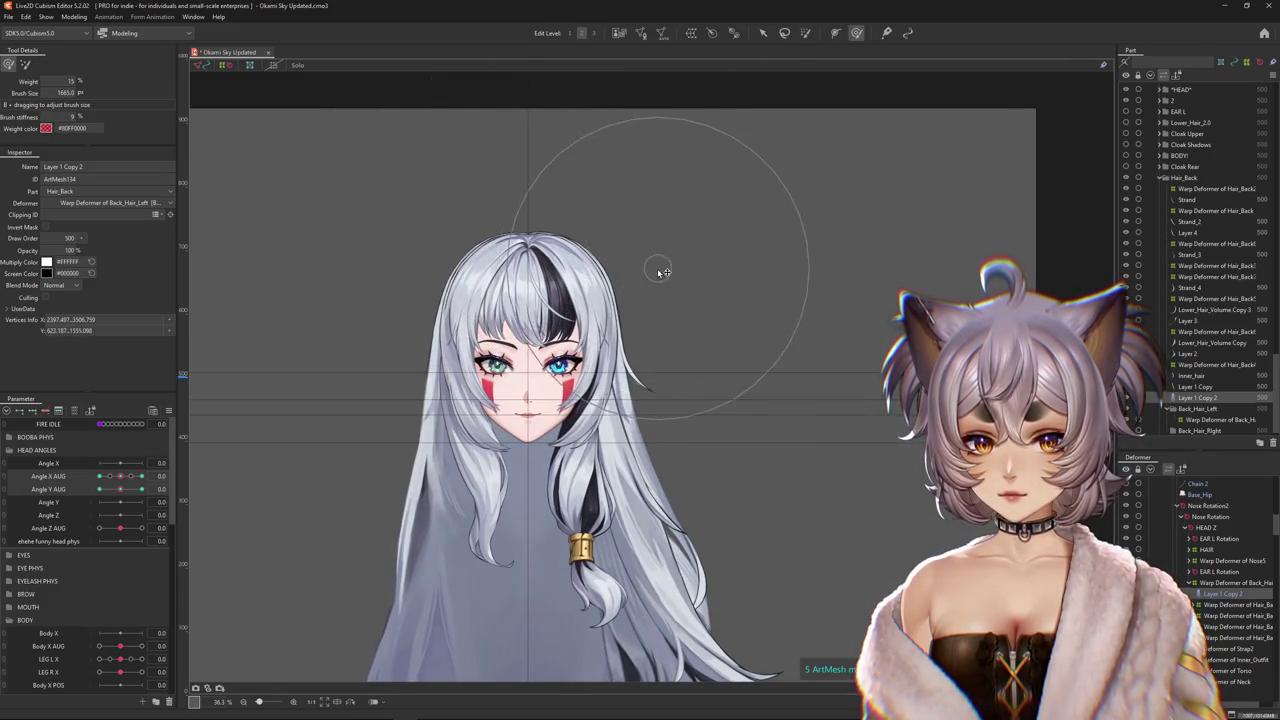
pyautogui.moveTo(113, 476); pyautogui.dragTo(99, 476)
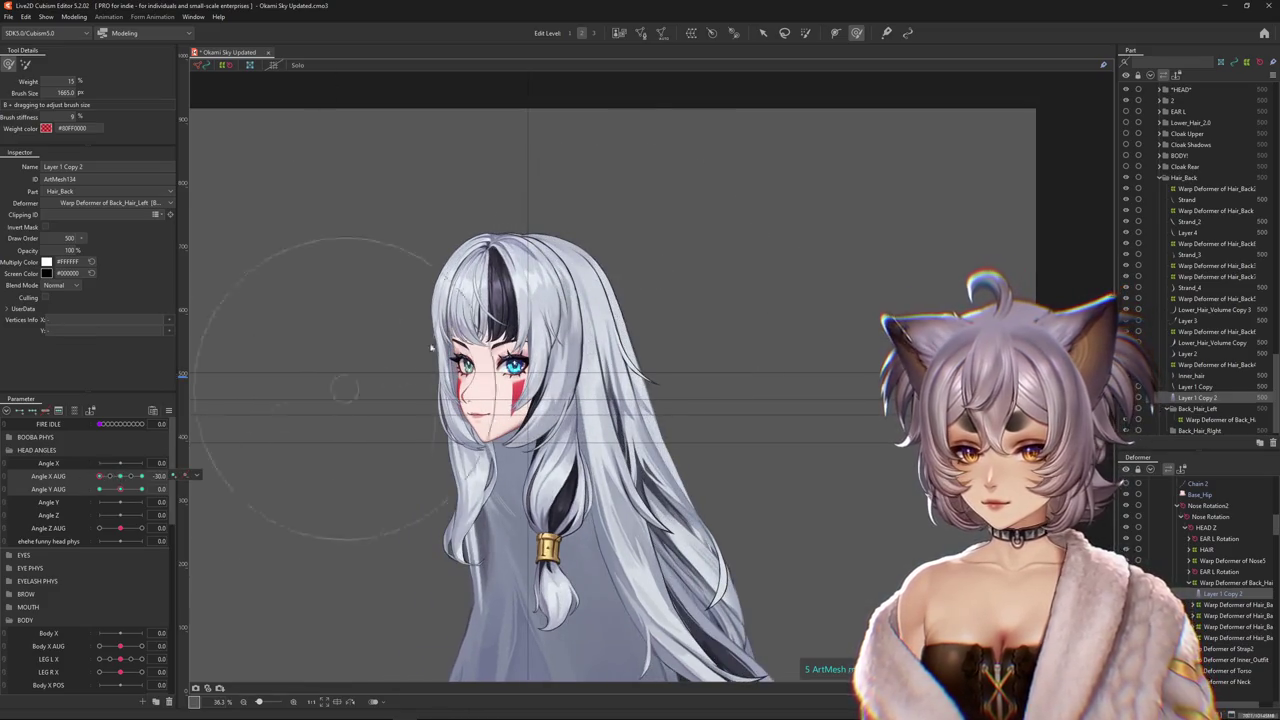
pyautogui.moveTo(120, 489); pyautogui.dragTo(90, 500)
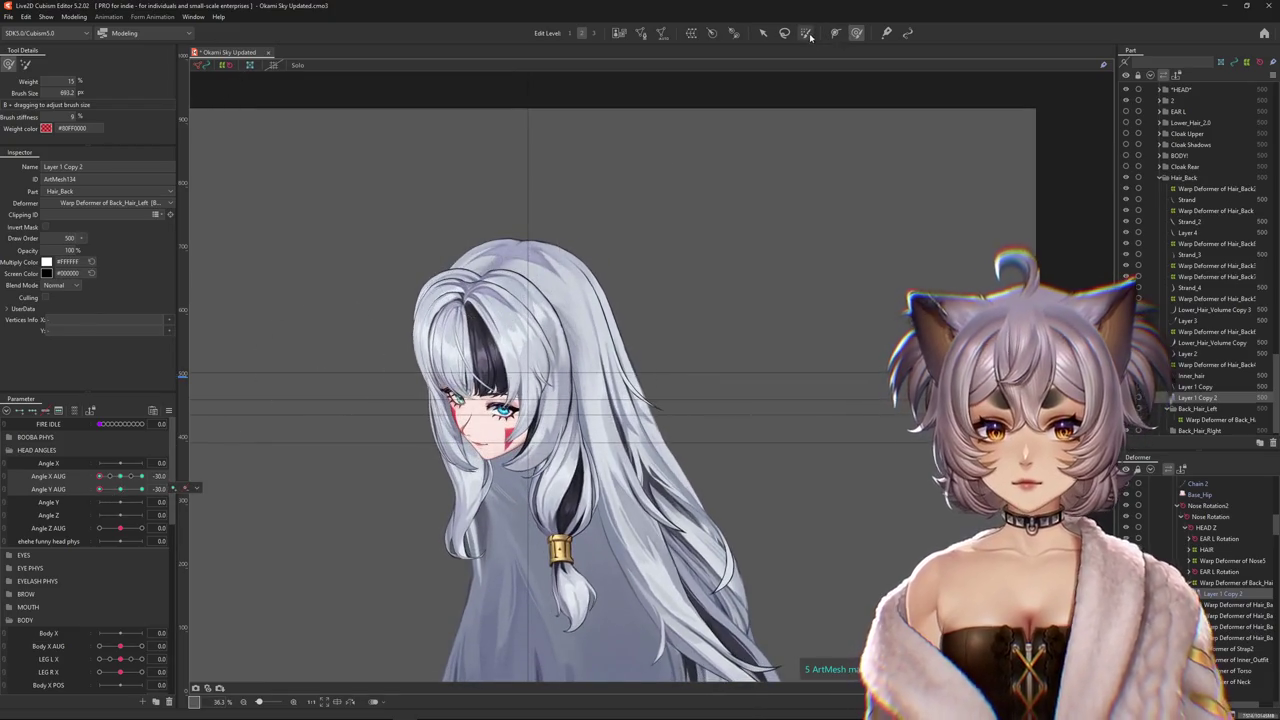
pyautogui.click(805, 33)
pyautogui.moveTo(490, 270); pyautogui.dragTo(473, 219)
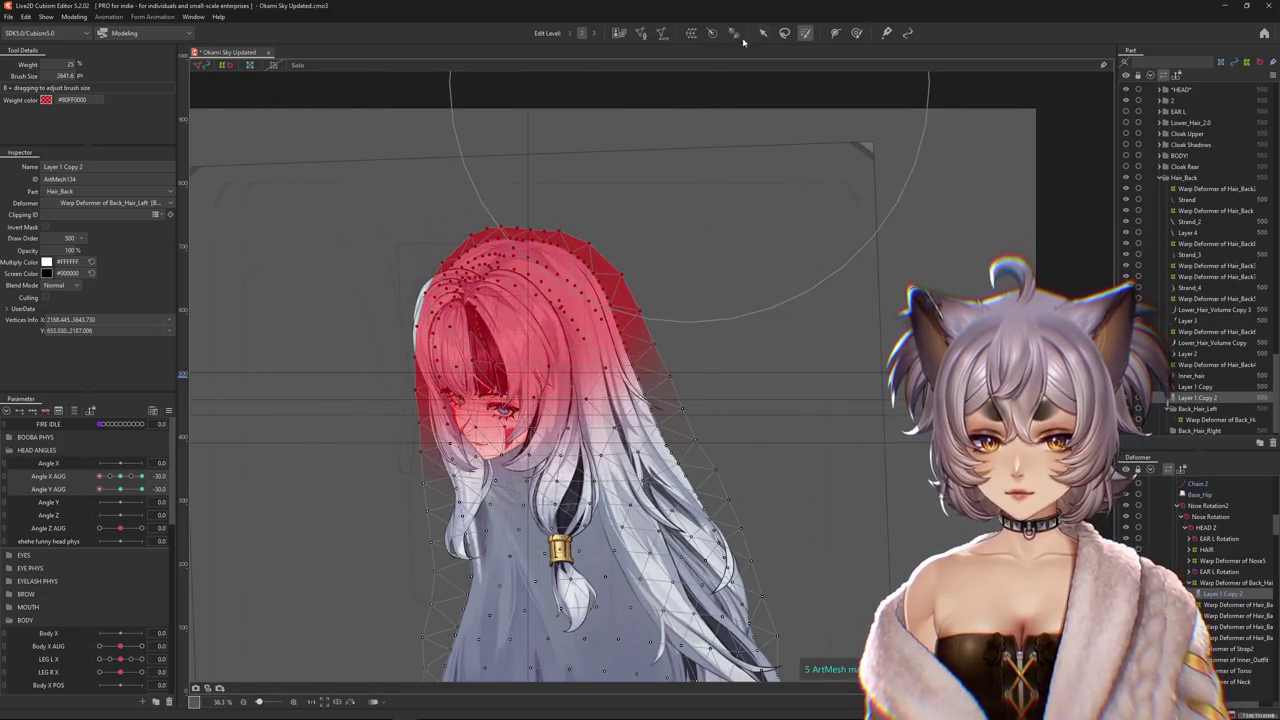
# Select the weighted hair vertices, restoring the selection after accidental deselects.
pyautogui.press('v')
pyautogui.click(684, 216)
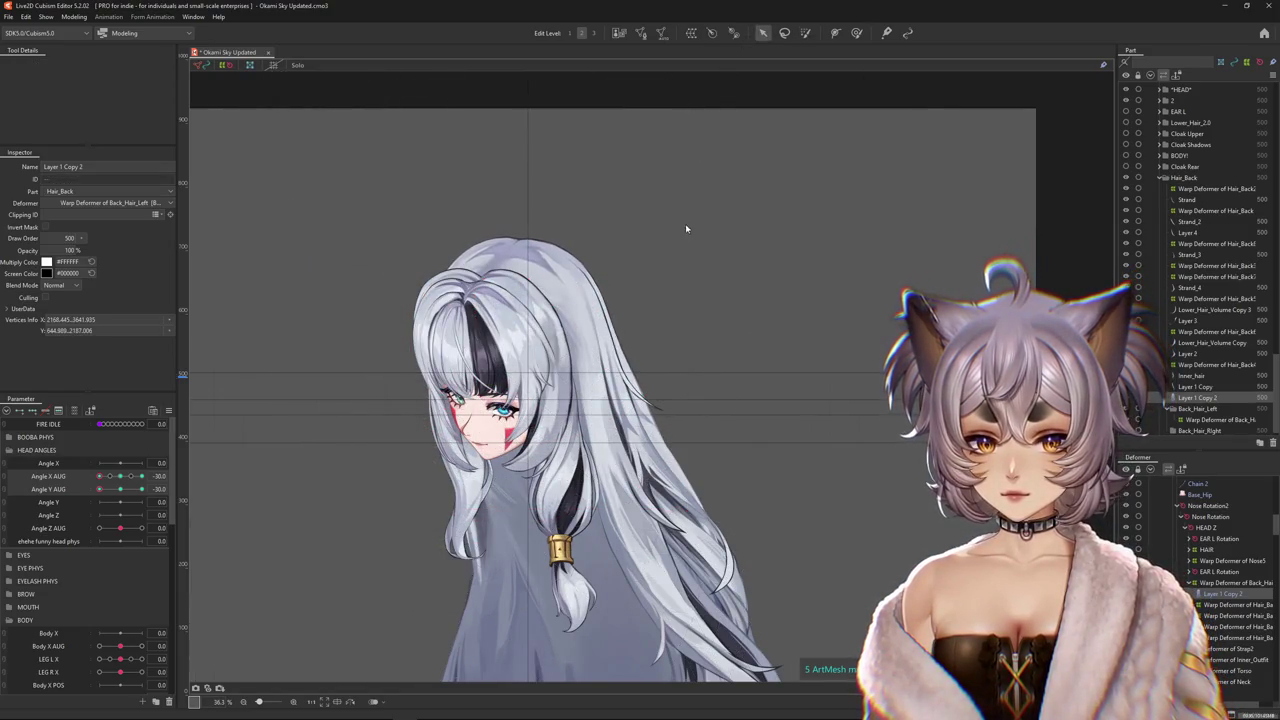
pyautogui.hotkey('ctrl', 'z')
pyautogui.click(693, 218)
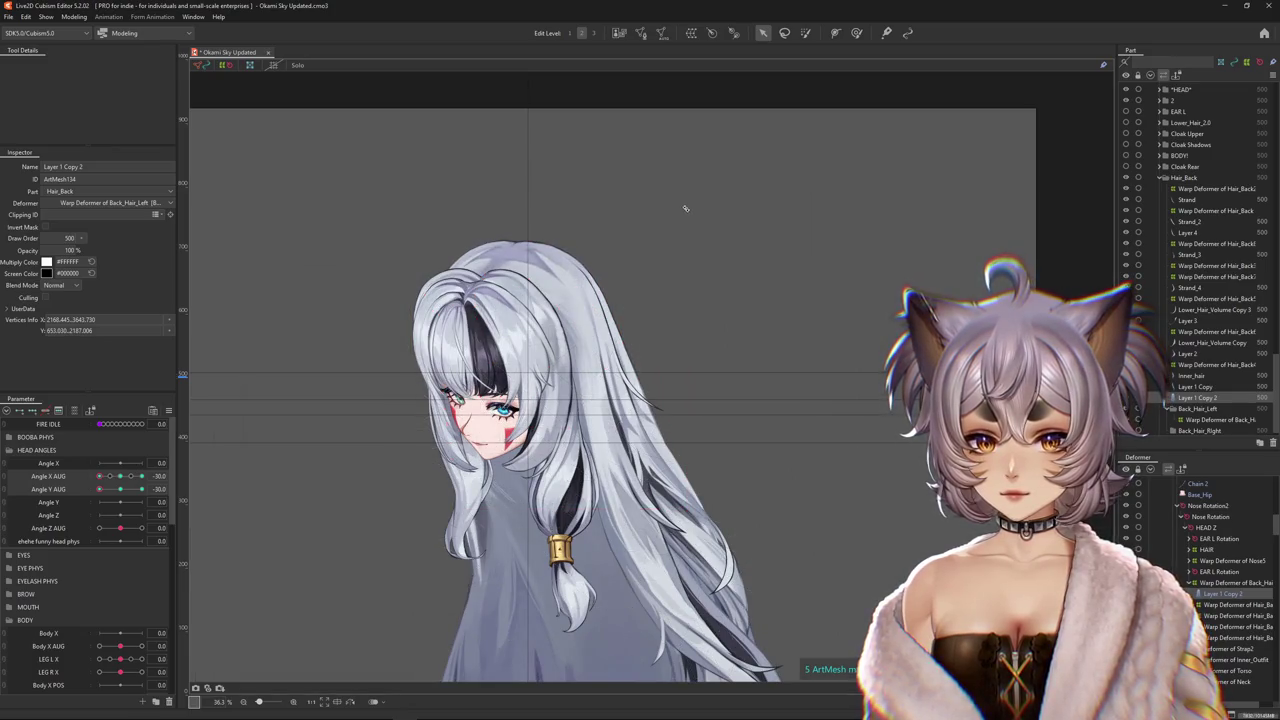
pyautogui.hotkey('ctrl', 'z')
pyautogui.hotkey('ctrl', 'y')
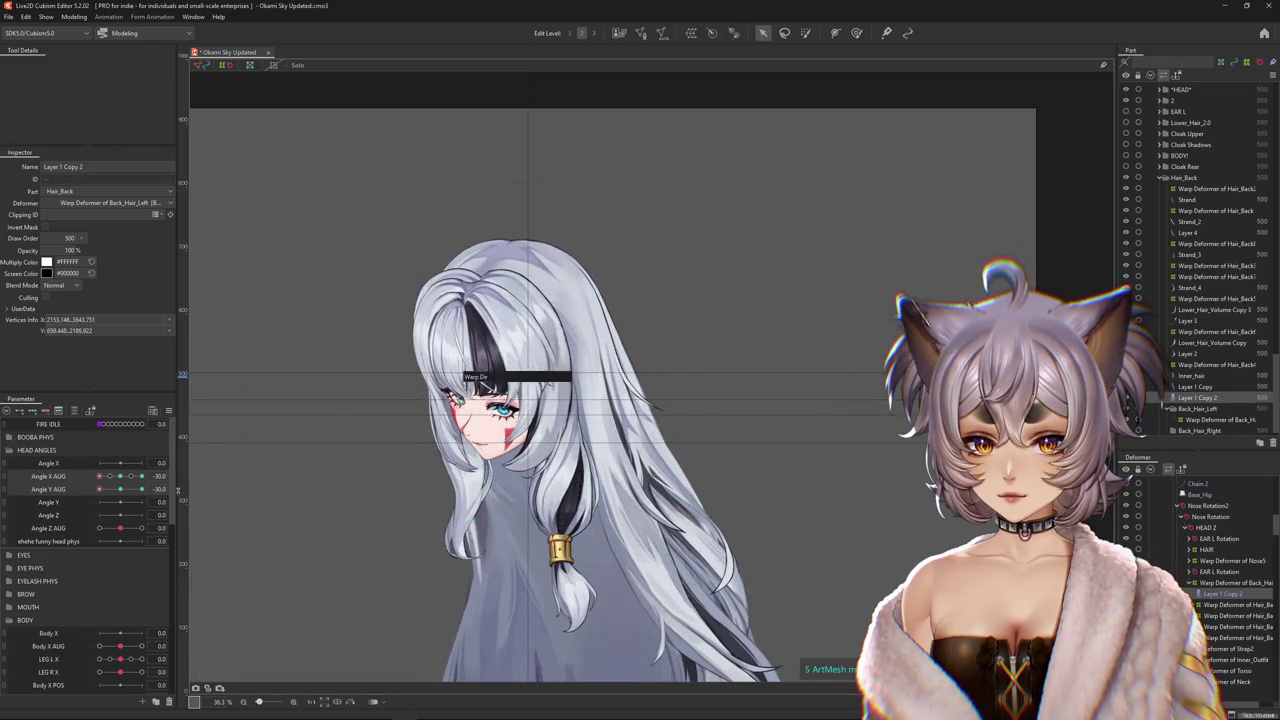
# Rotate the weighted hair top slightly counter-clockwise, deselect, and return to weight painting.
pyautogui.moveTo(141, 489); pyautogui.dragTo(117, 489)
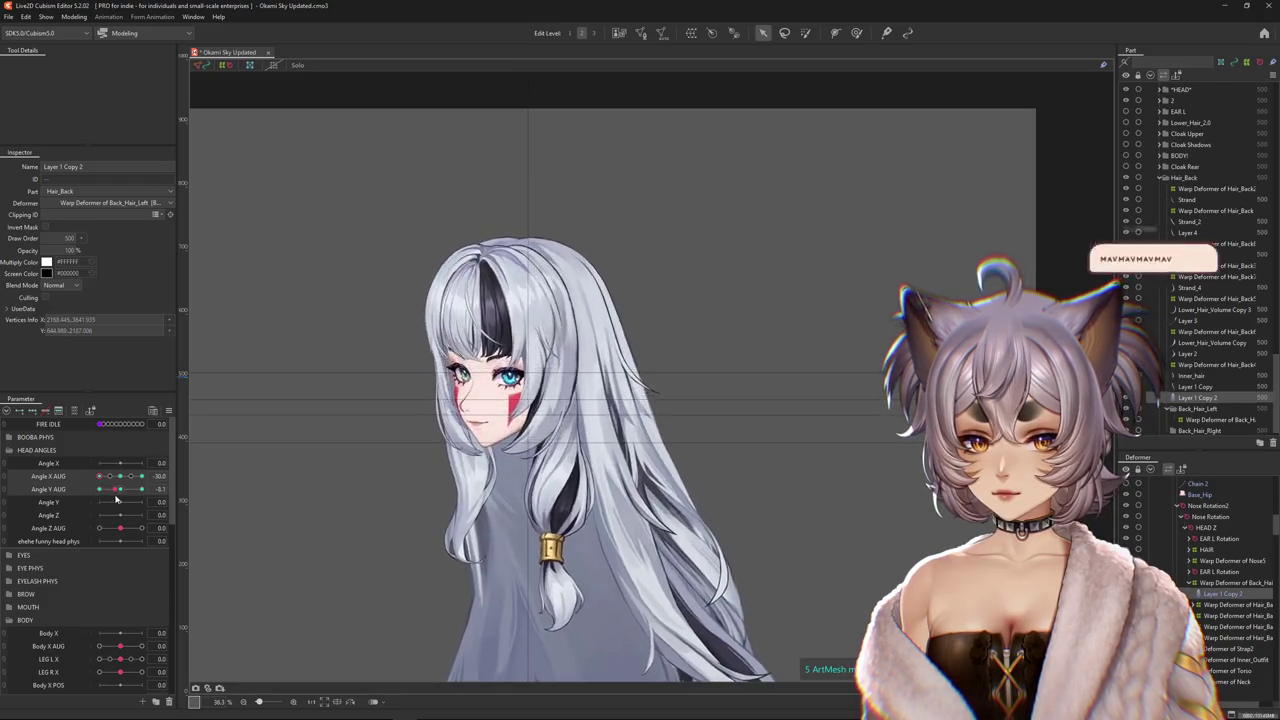
pyautogui.hotkey('ctrl', 'z')
pyautogui.hotkey('ctrl', 'z')
pyautogui.moveTo(402, 217); pyautogui.dragTo(382, 225)
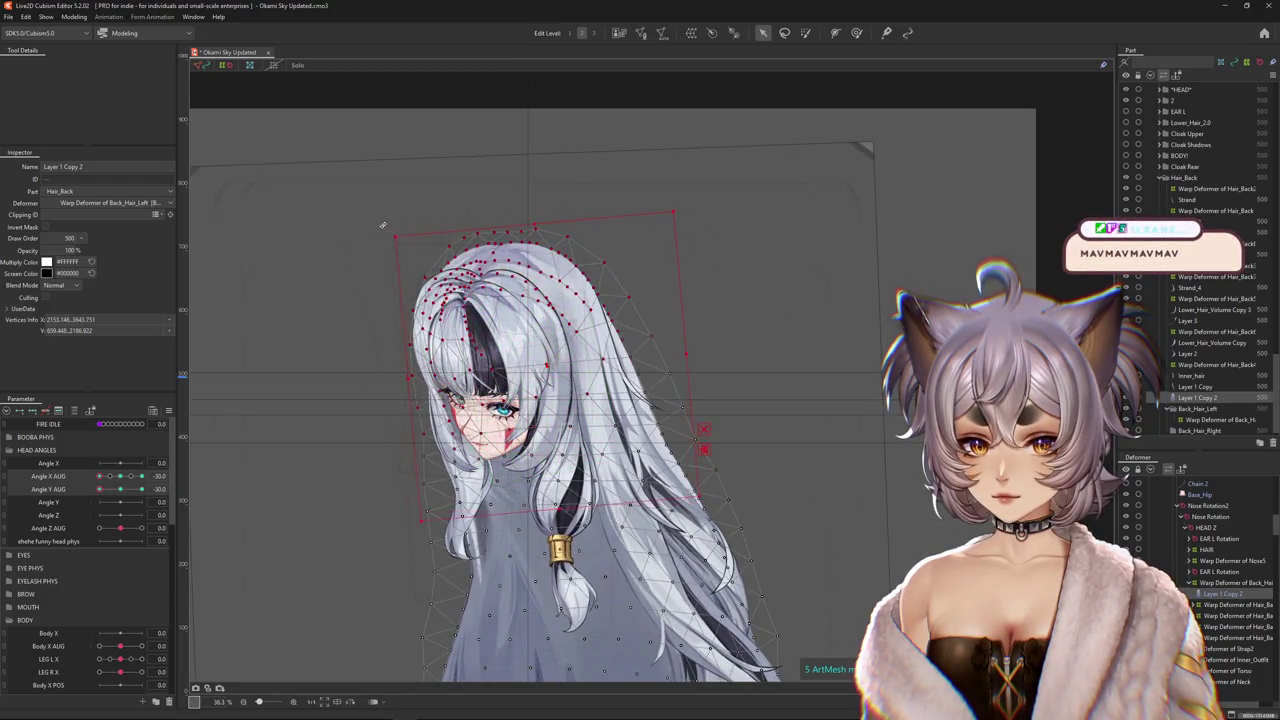
pyautogui.press('Escape')
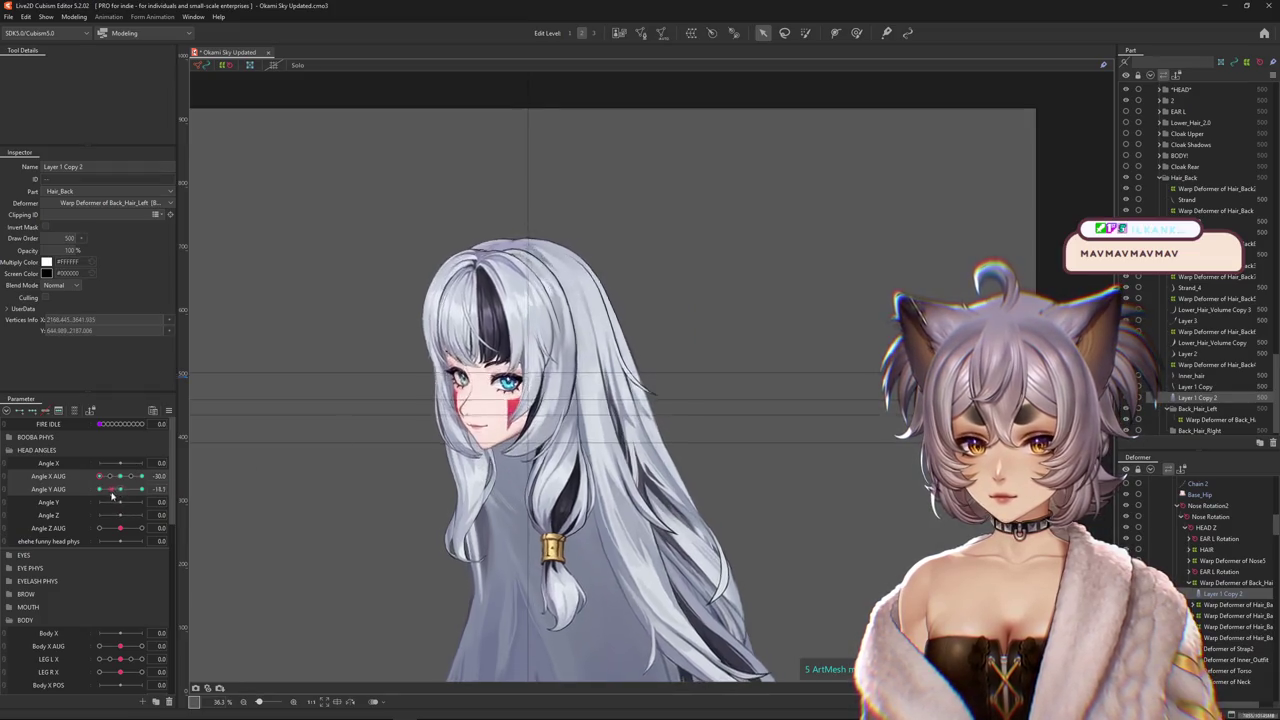
pyautogui.click(856, 33)
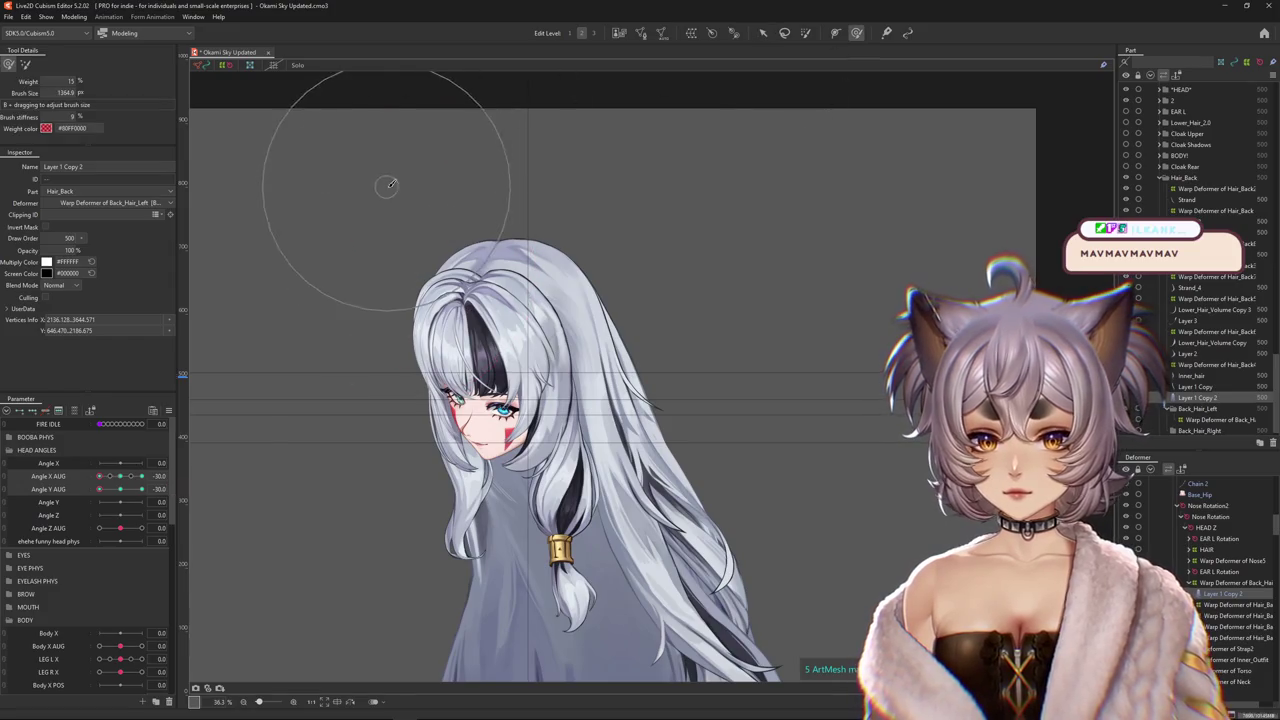
# Select the back hair mesh, enlarge the weight brush, and turn the head to Angle X AUG -30.
pyautogui.click(543, 242)
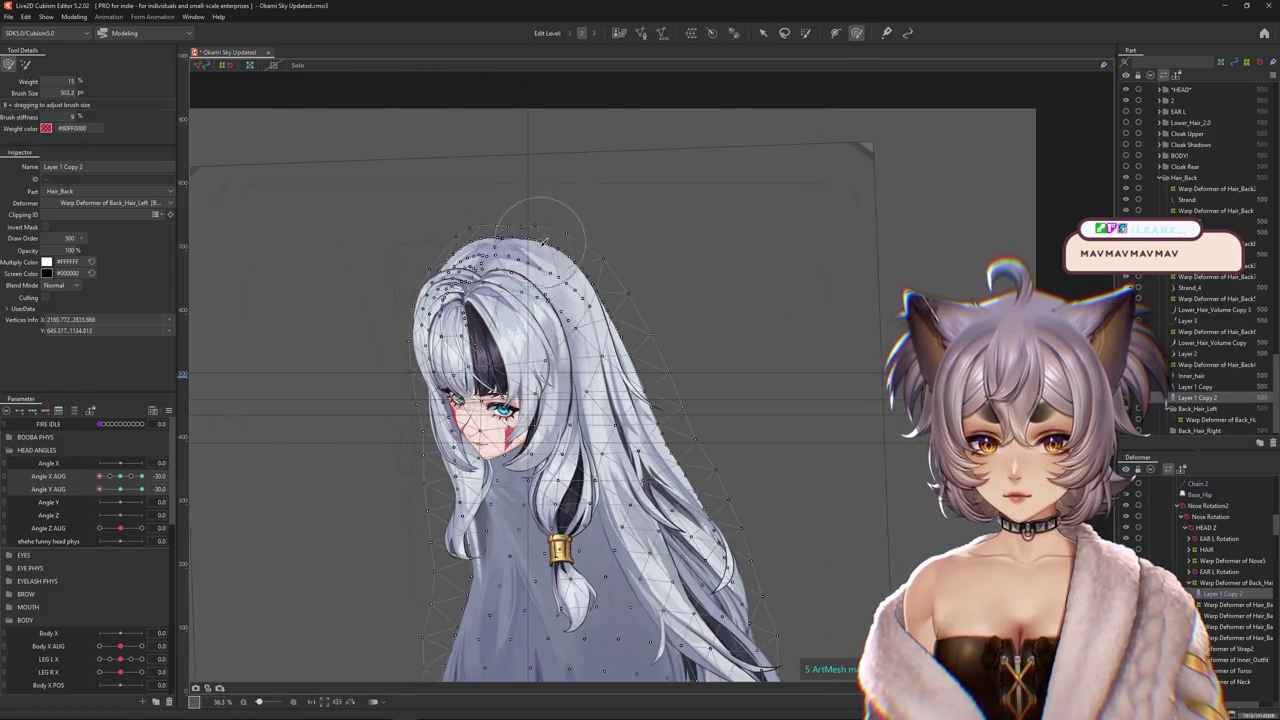
pyautogui.scroll(8, 511, 228)
pyautogui.scroll(-8, 540, 258)
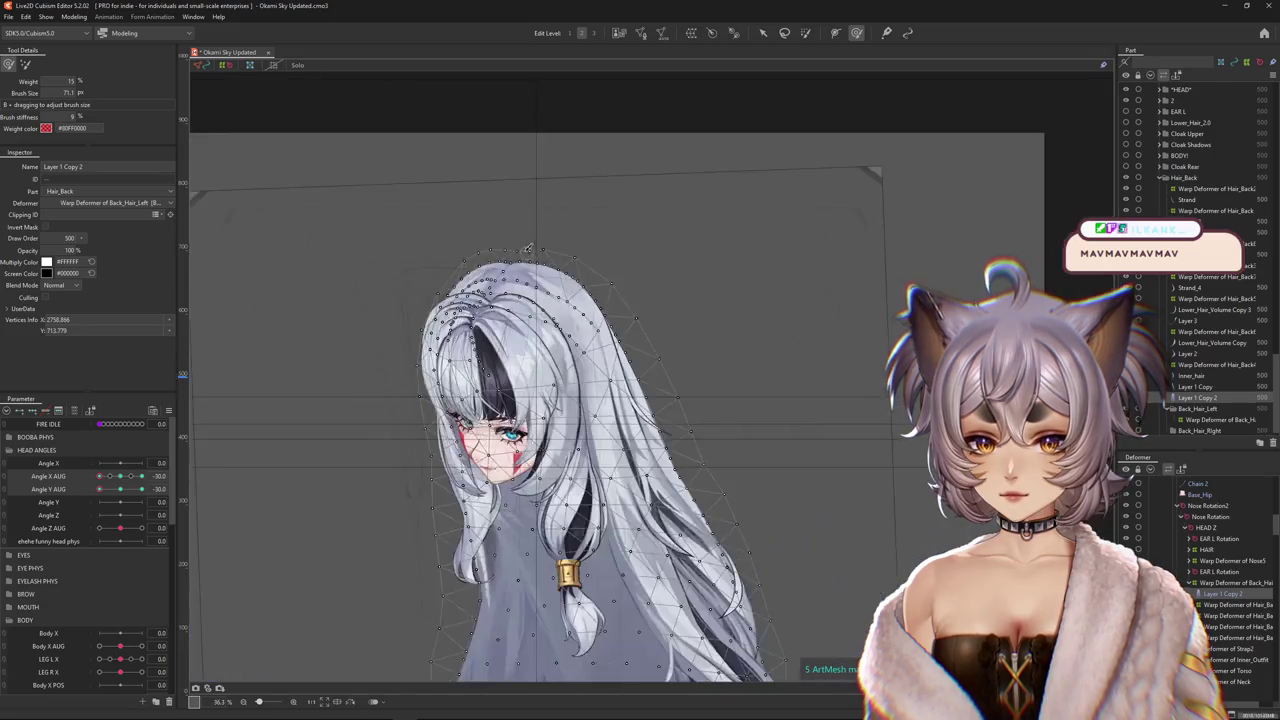
pyautogui.moveTo(566, 246); pyautogui.dragTo(607, 268)
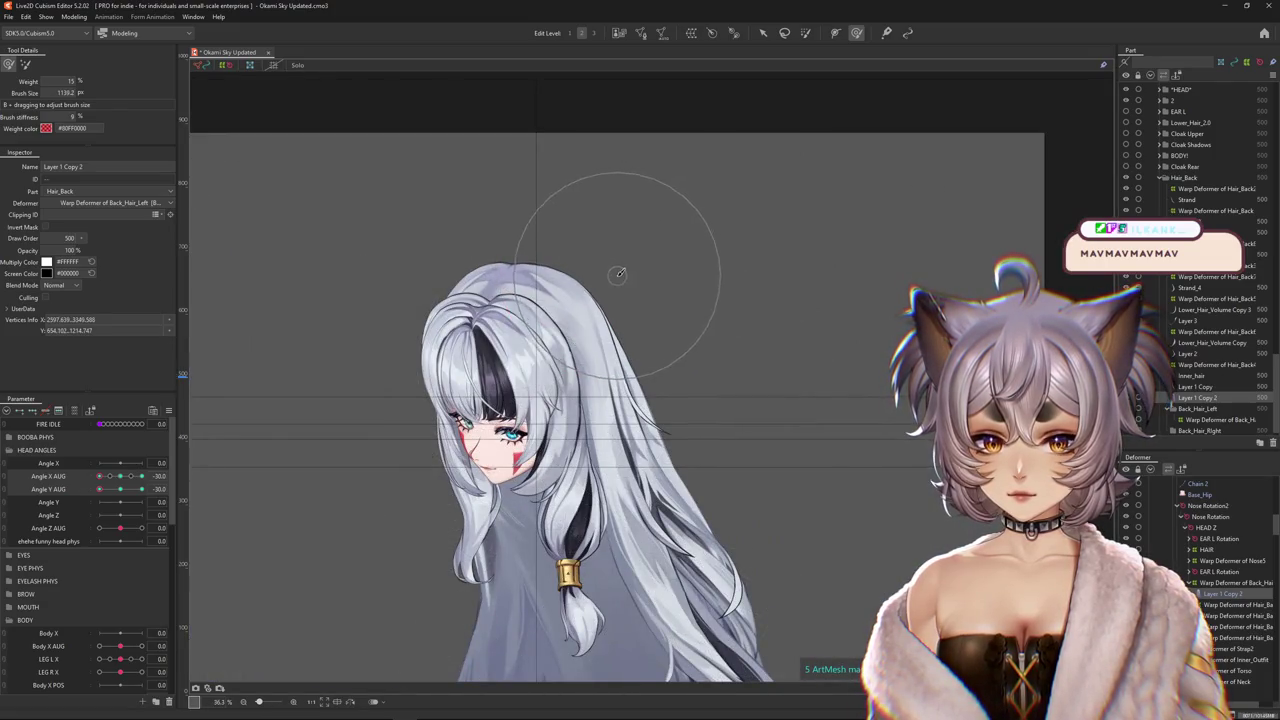
pyautogui.moveTo(99, 476)
pyautogui.mouseDown()
pyautogui.moveTo(118, 480)
pyautogui.moveTo(88, 495)
pyautogui.moveTo(104, 488)
pyautogui.mouseUp()
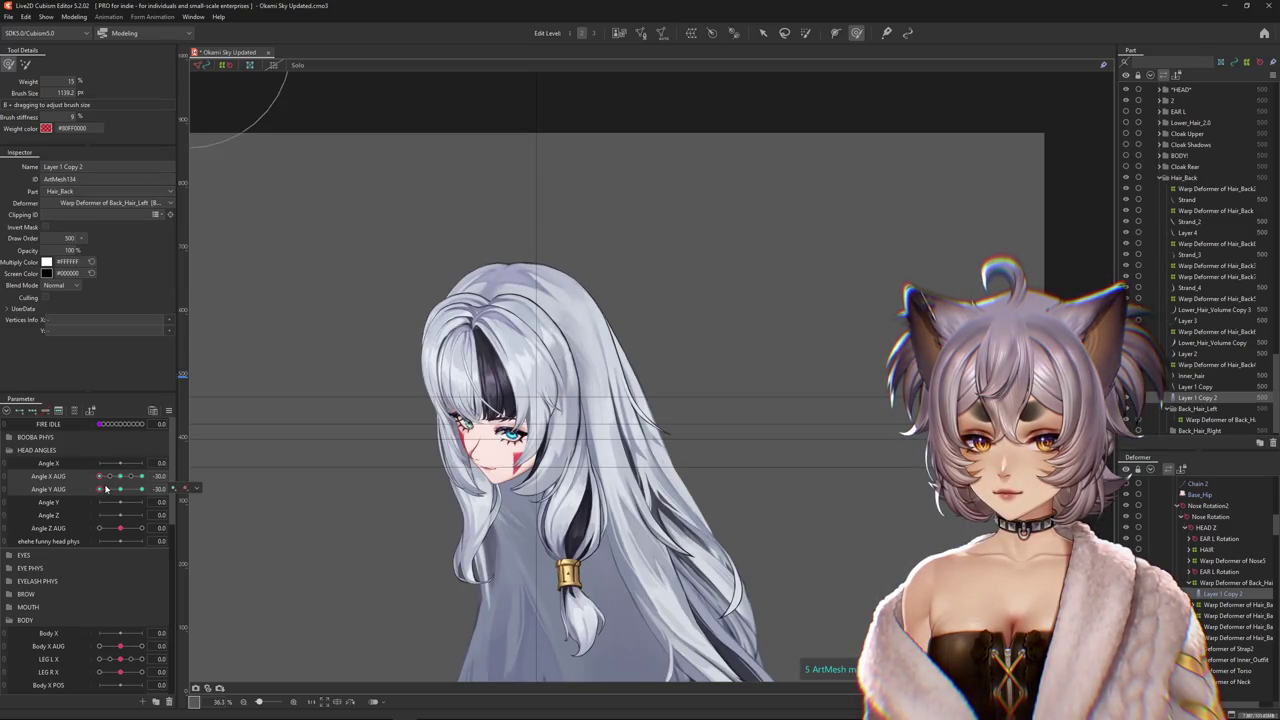
pyautogui.moveTo(111, 482)
pyautogui.mouseDown()
pyautogui.moveTo(88, 497)
pyautogui.moveTo(96, 482)
pyautogui.moveTo(128, 489)
pyautogui.moveTo(88, 492)
pyautogui.mouseUp()
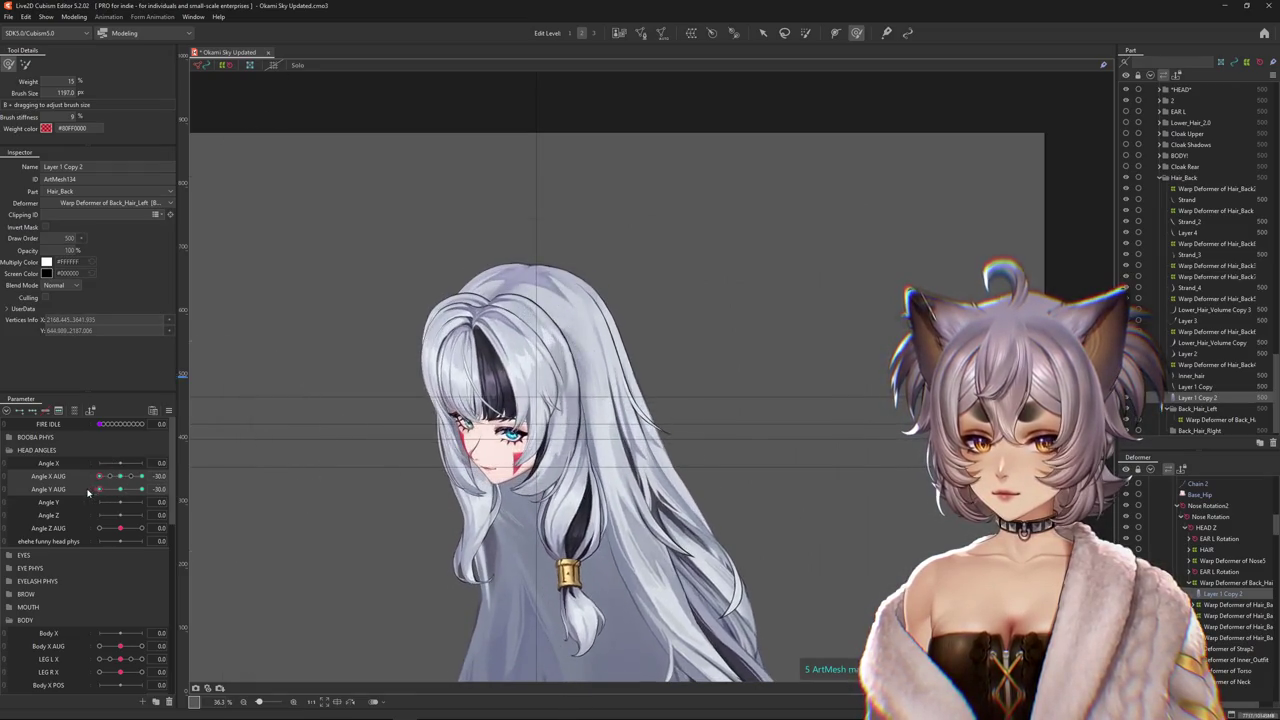
# Level the head tilt, enable Solo, and paint red weight 25 over the hair top.
pyautogui.moveTo(643, 312); pyautogui.dragTo(633, 318)
pyautogui.click(124, 489)
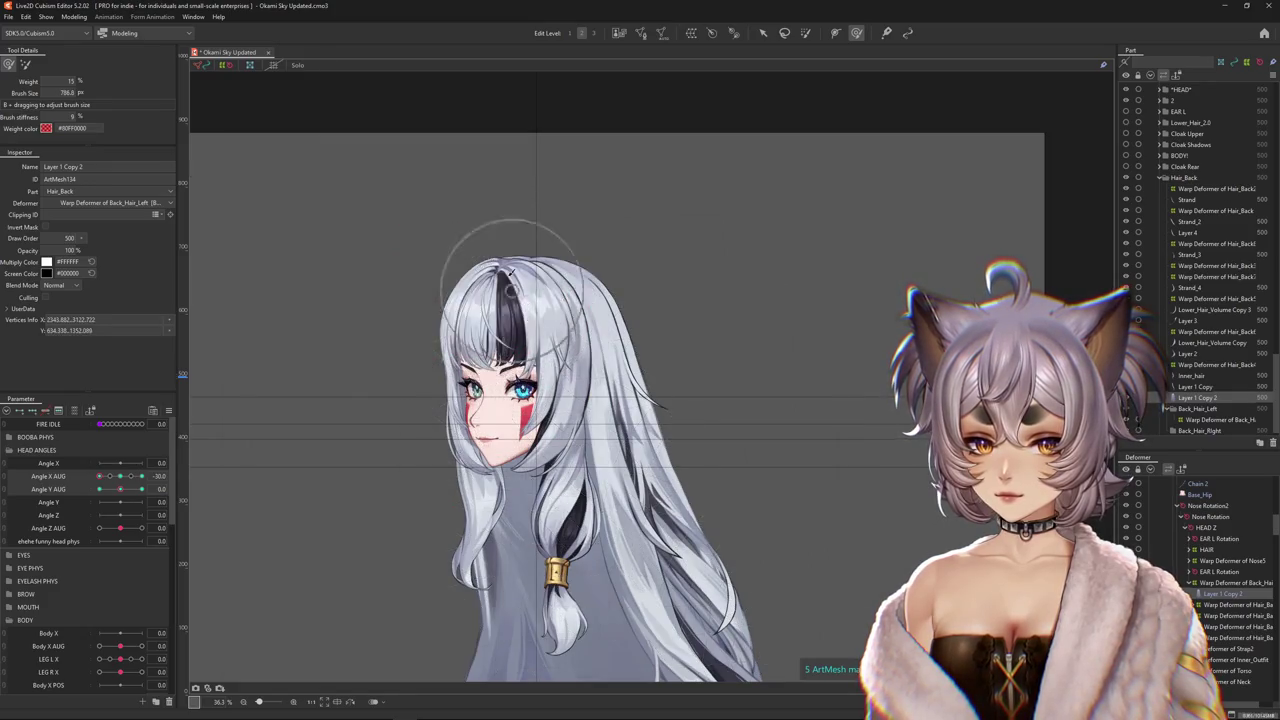
pyautogui.moveTo(535, 348); pyautogui.dragTo(525, 312)
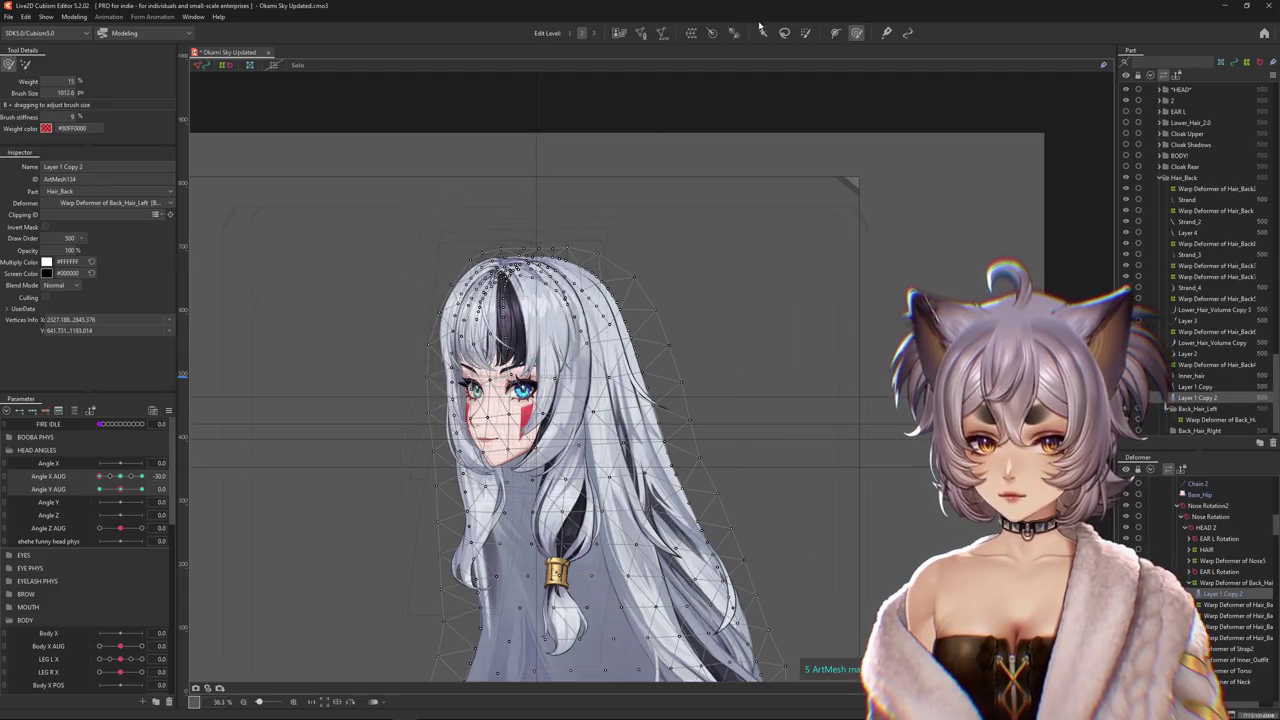
pyautogui.press('b')
pyautogui.click(297, 65)
pyautogui.moveTo(371, 212); pyautogui.dragTo(532, 153)
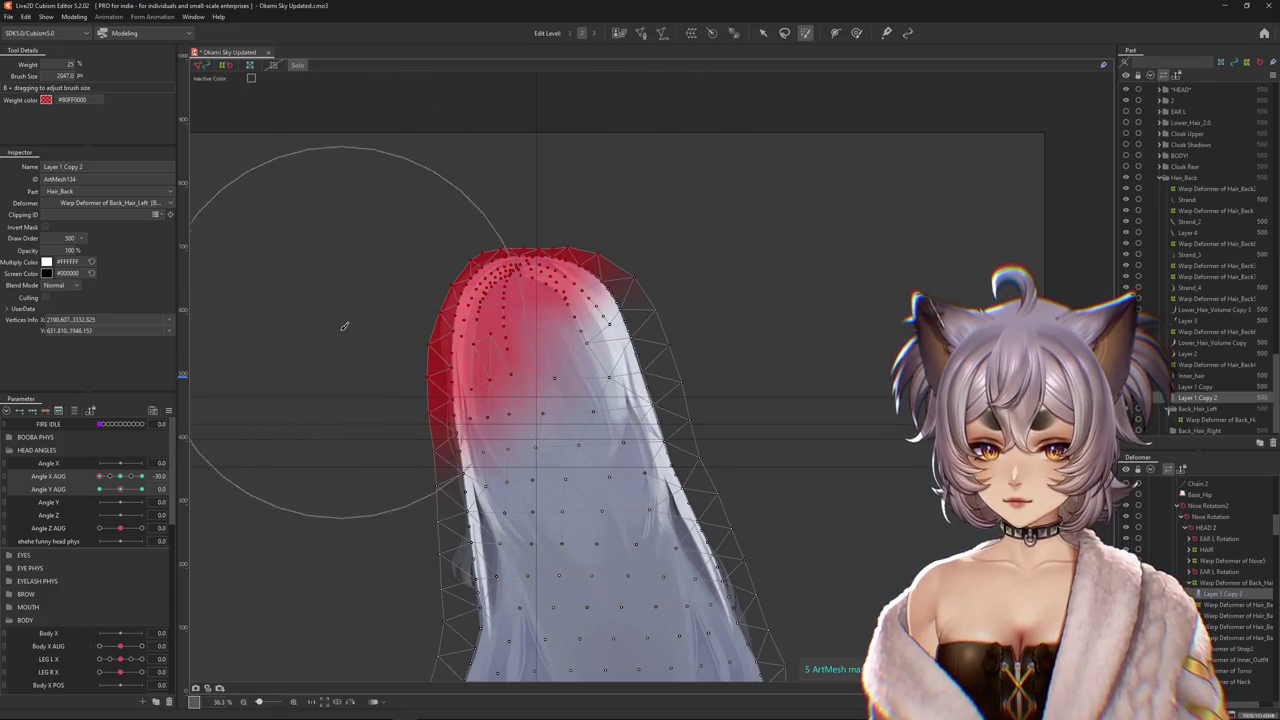
# Select the weighted top vertices and paint more weight across the hair top.
pyautogui.press('v')
pyautogui.scroll(2, 587, 245)
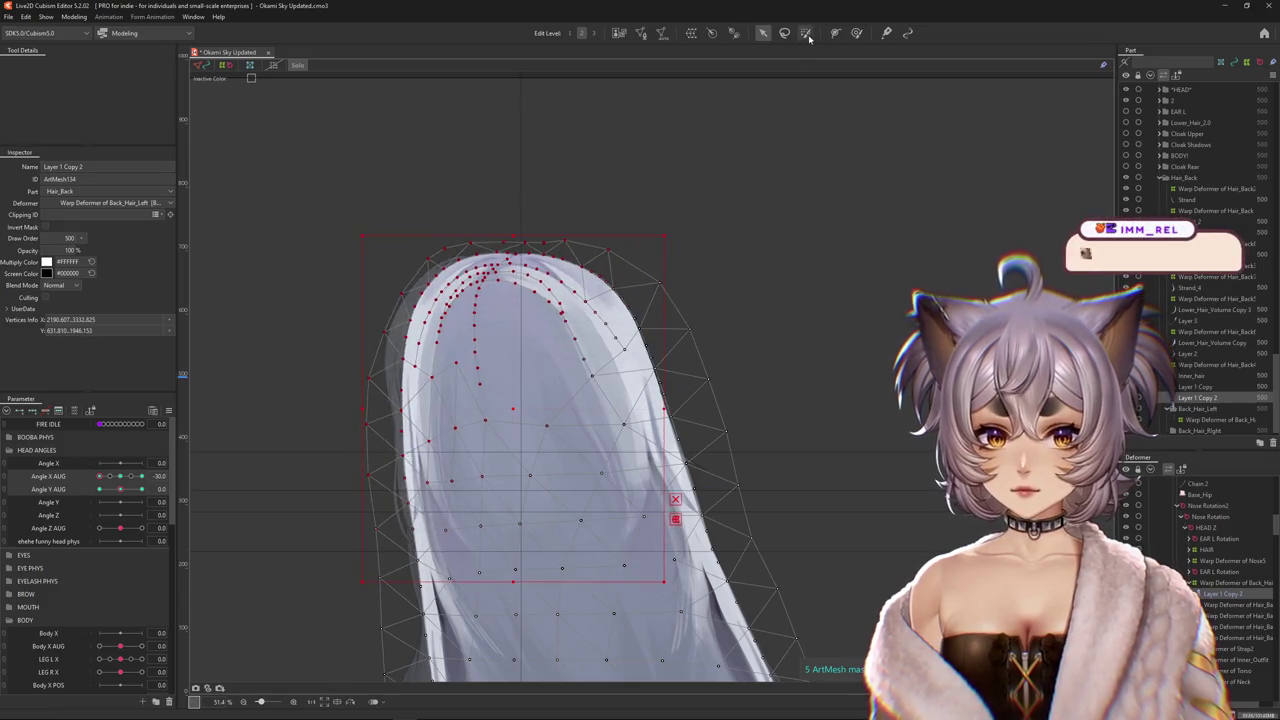
pyautogui.press('b')
pyautogui.moveTo(493, 192); pyautogui.dragTo(600, 150)
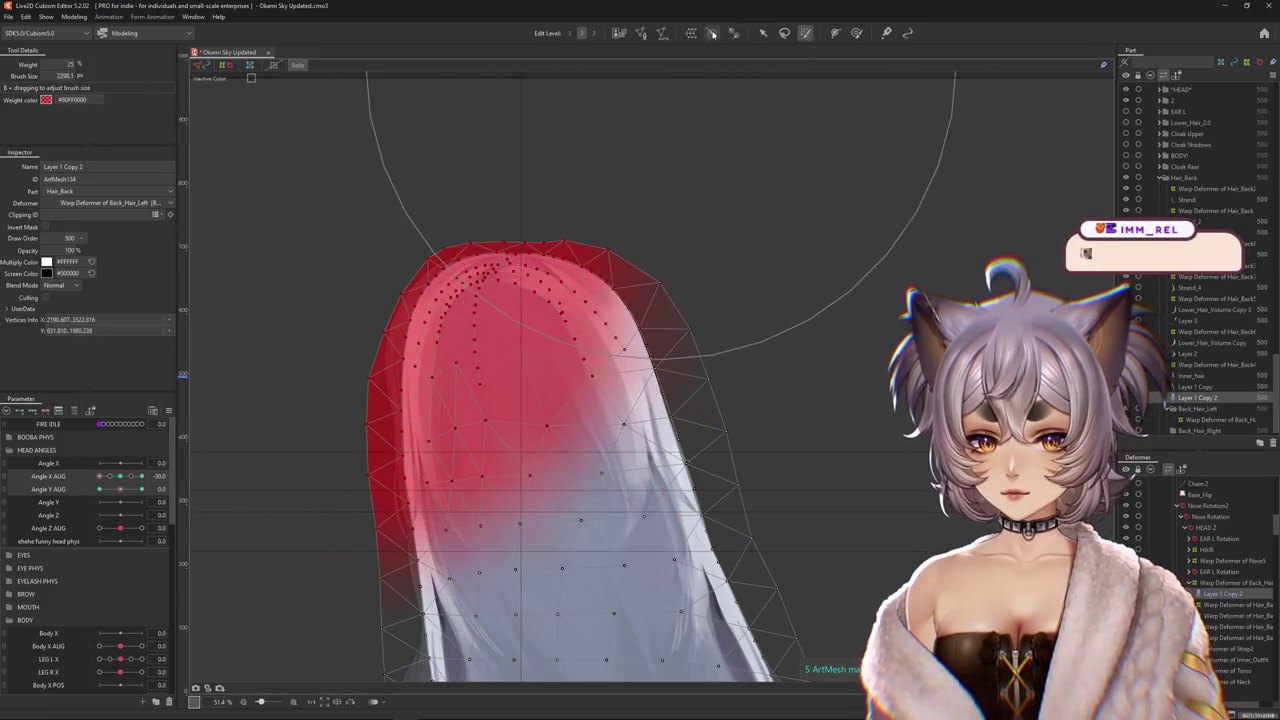
# Start a temporary deform and set its deformation method to Distortion.
pyautogui.click(765, 33)
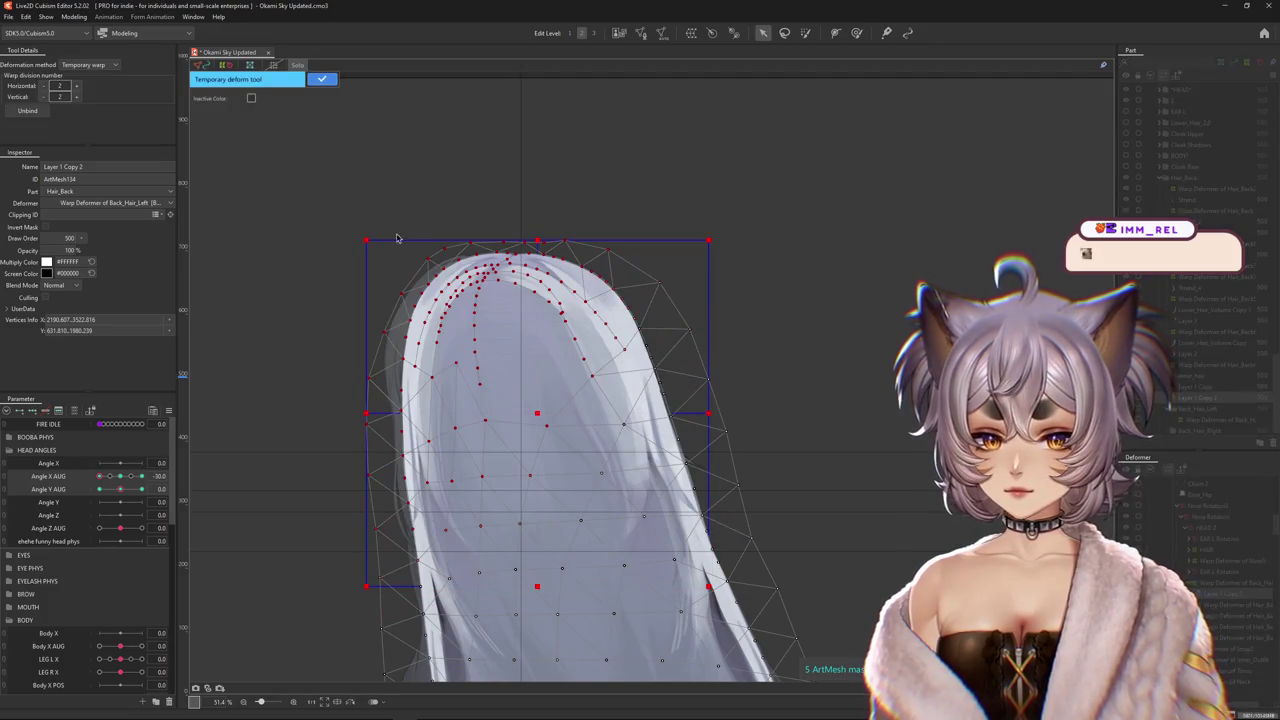
pyautogui.click(68, 64)
pyautogui.click(77, 105)
pyautogui.click(85, 64)
pyautogui.click(96, 105)
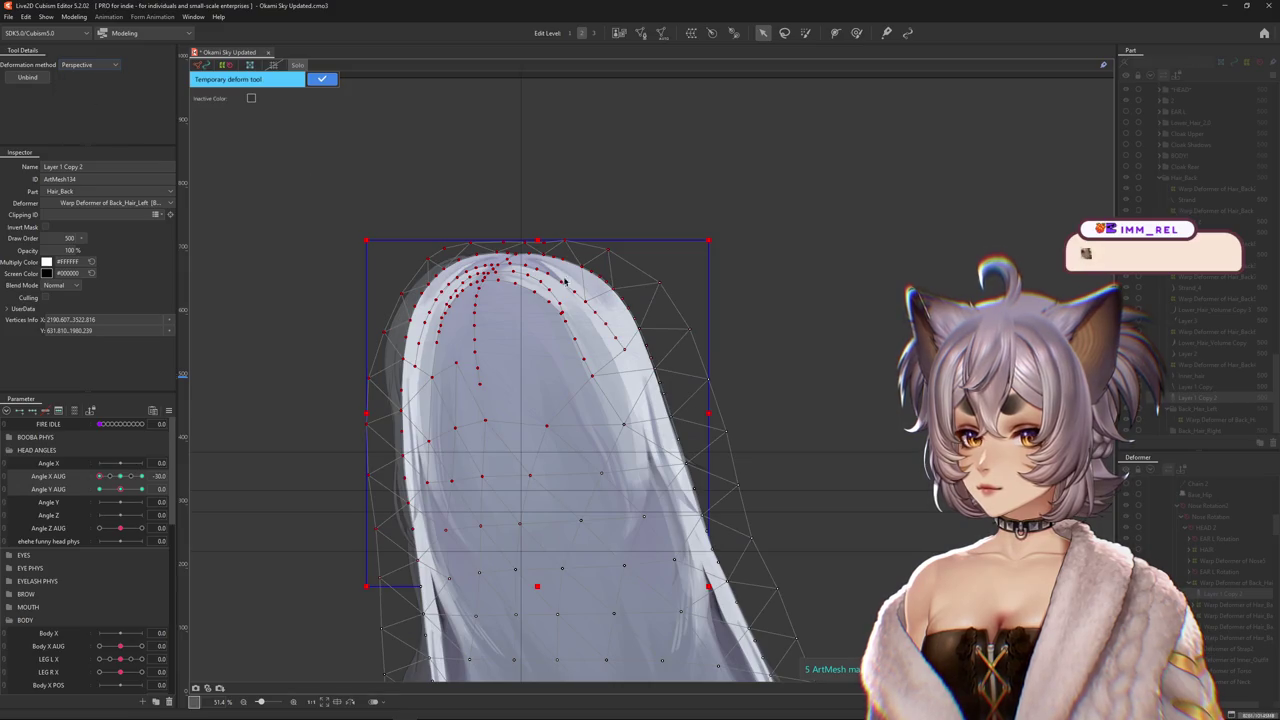
pyautogui.click(116, 65)
pyautogui.click(91, 116)
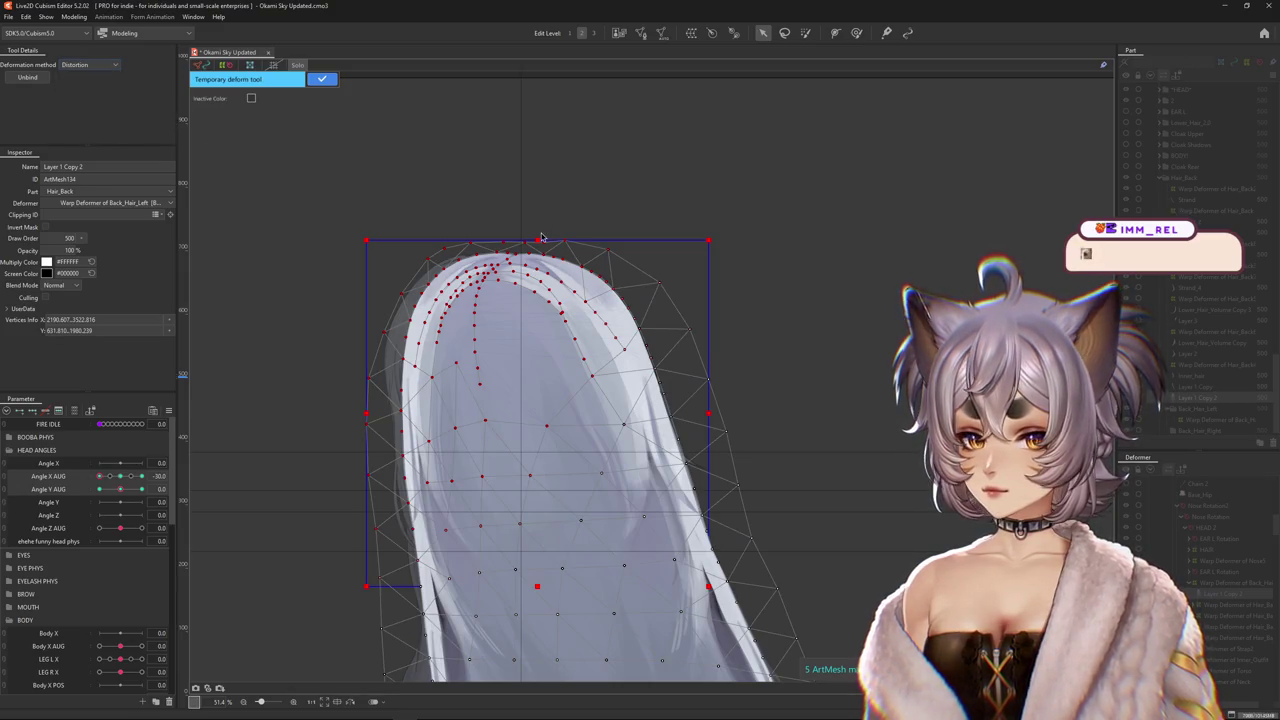
# Push the hair top slightly right, apply the deform, and nudge it slightly downward.
pyautogui.moveTo(541, 238); pyautogui.dragTo(553, 241)
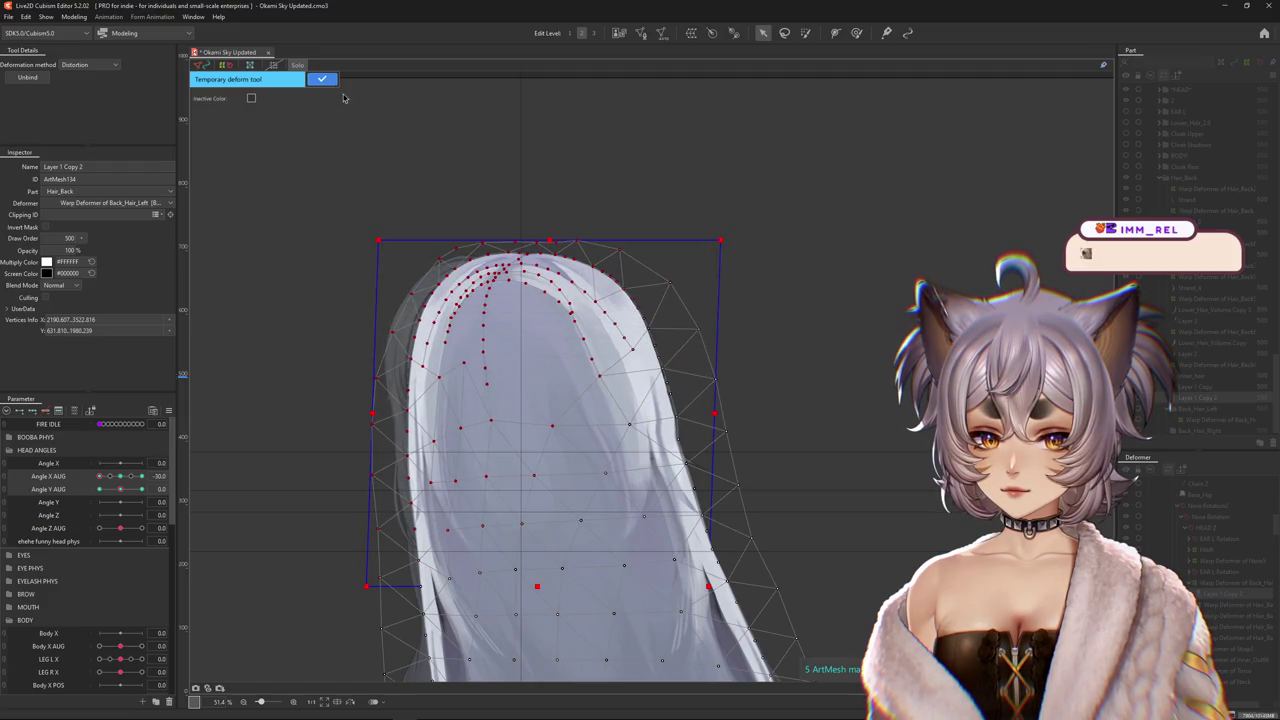
pyautogui.click(322, 78)
pyautogui.click(856, 32)
pyautogui.moveTo(510, 350); pyautogui.dragTo(507, 410)
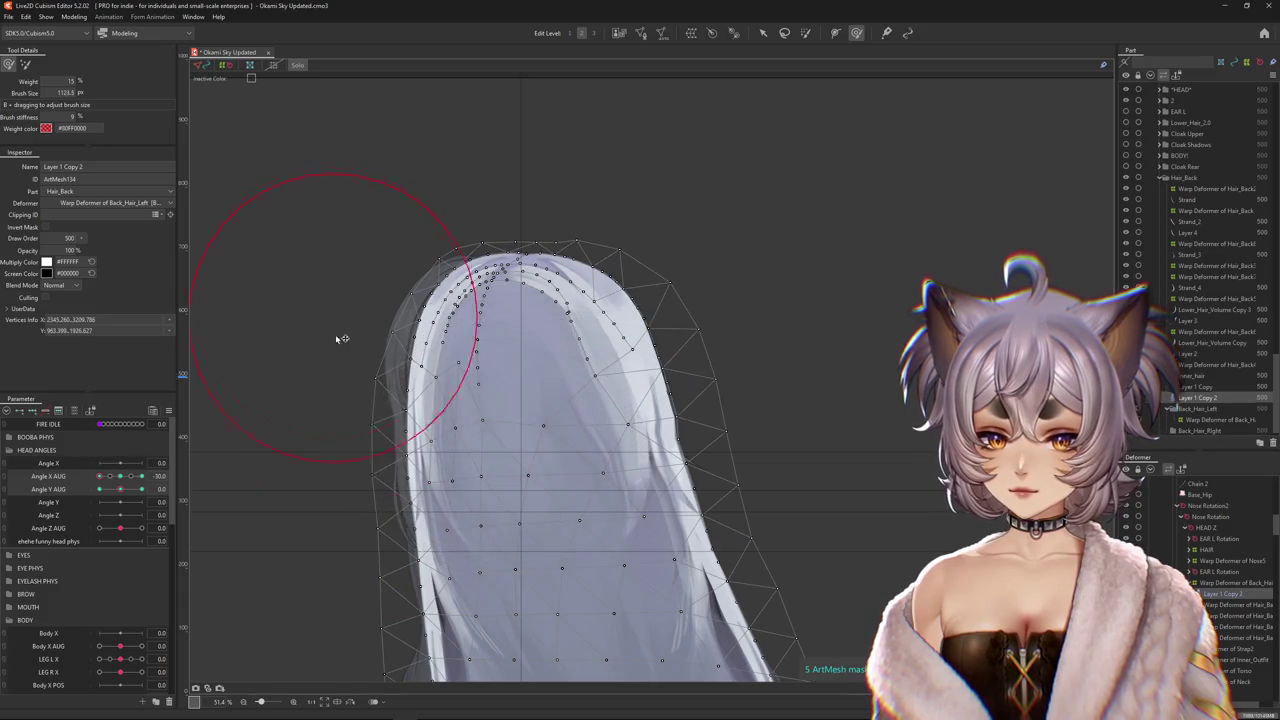
# Push the back hair's top outline into shape with the warp brush at the corner pose.
pyautogui.moveTo(101, 477); pyautogui.dragTo(87, 496)
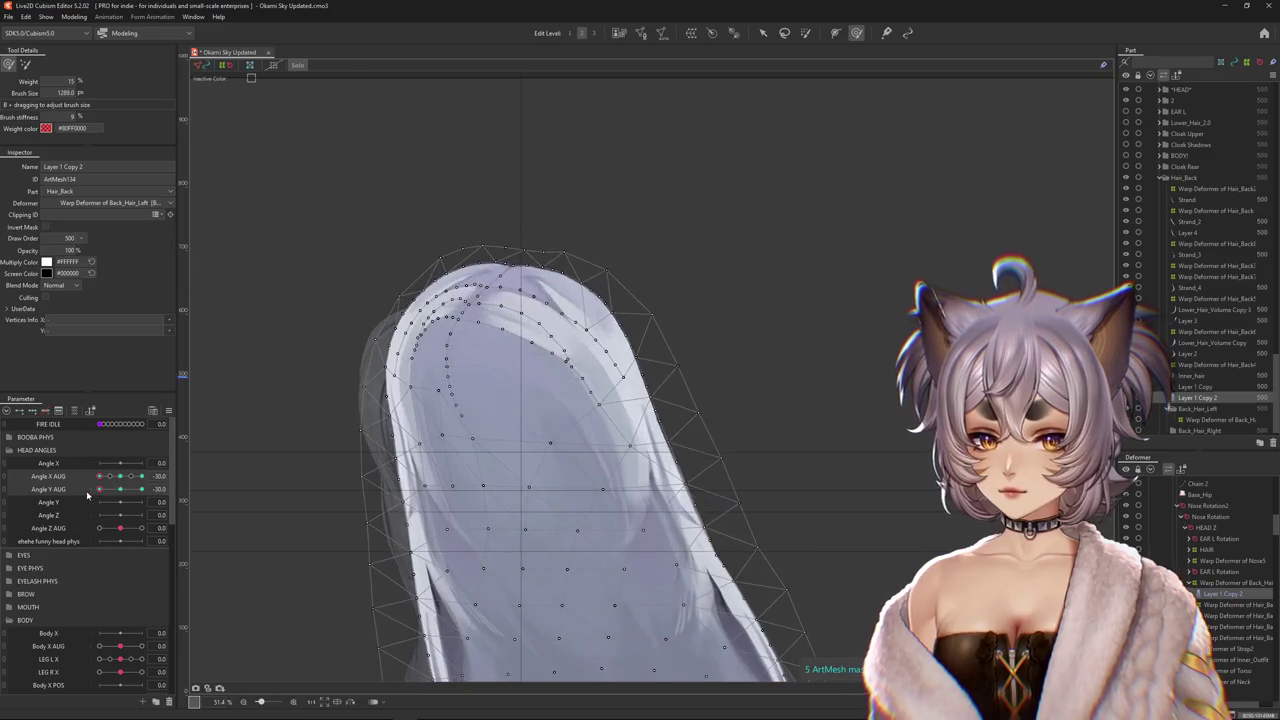
pyautogui.moveTo(460, 369); pyautogui.dragTo(432, 361)
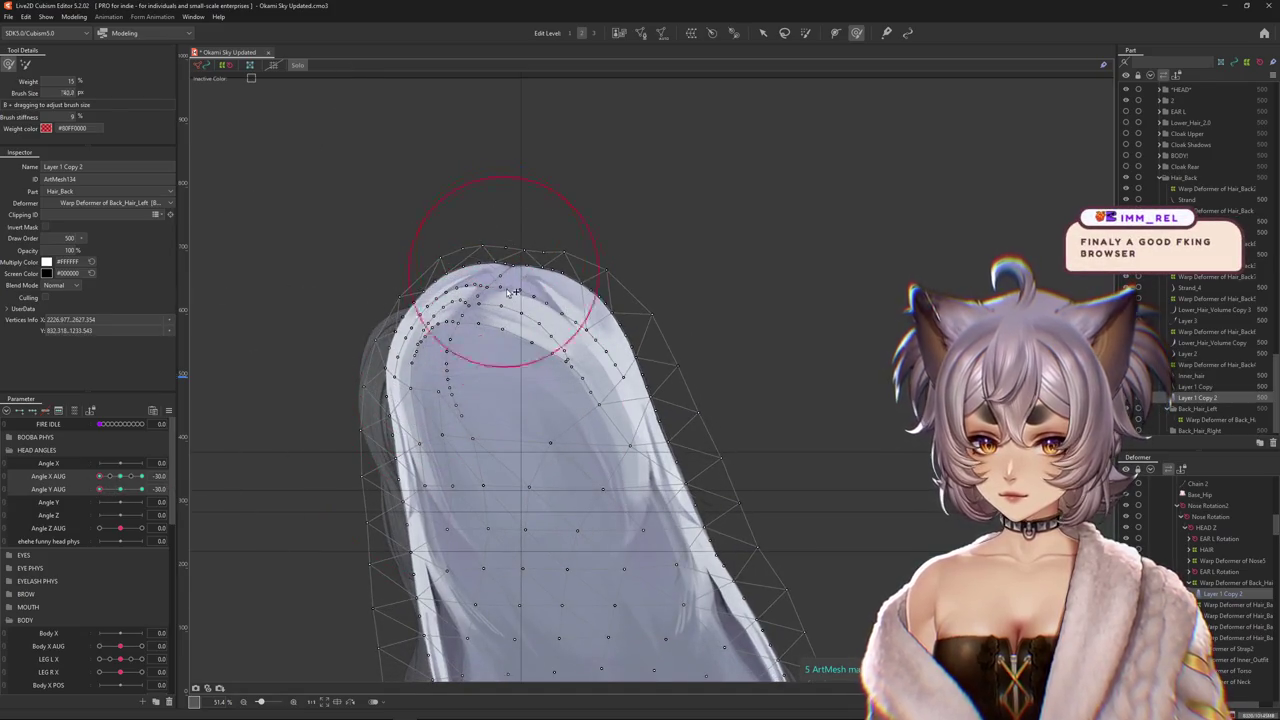
pyautogui.moveTo(510, 293); pyautogui.dragTo(512, 245)
pyautogui.moveTo(397, 278); pyautogui.dragTo(345, 395)
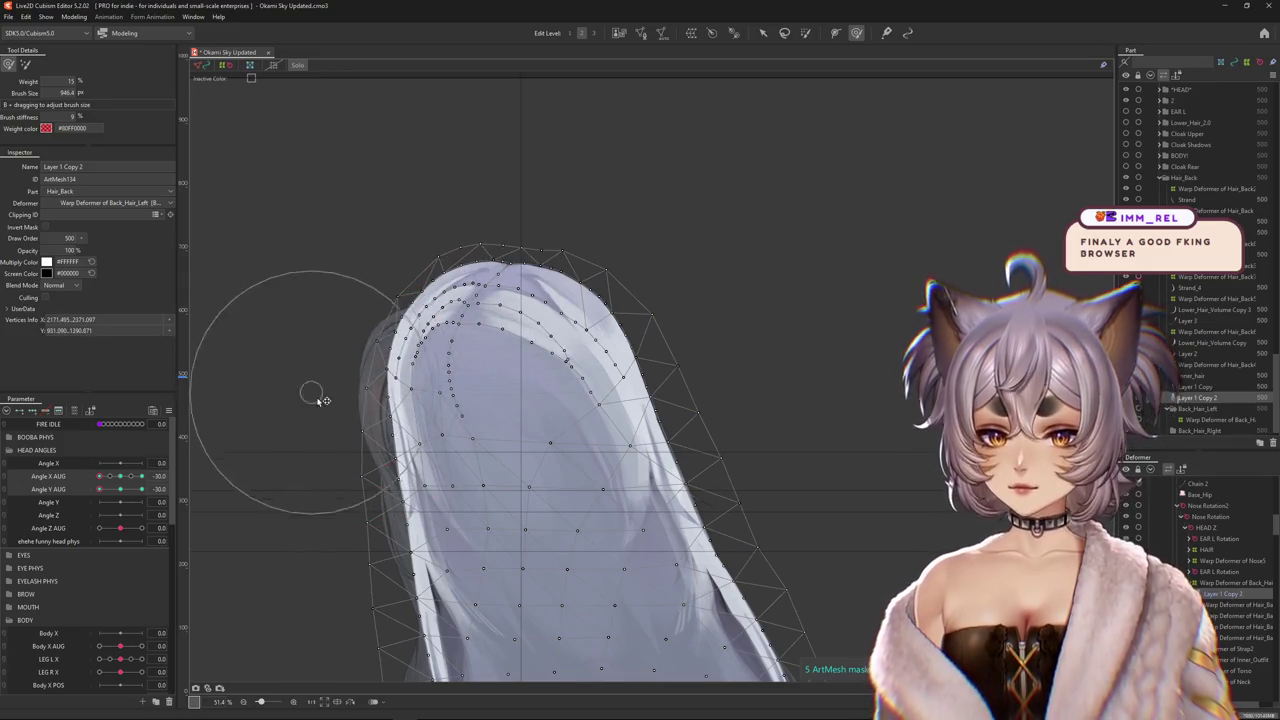
pyautogui.moveTo(314, 443); pyautogui.dragTo(528, 443)
pyautogui.moveTo(242, 472); pyautogui.dragTo(130, 488)
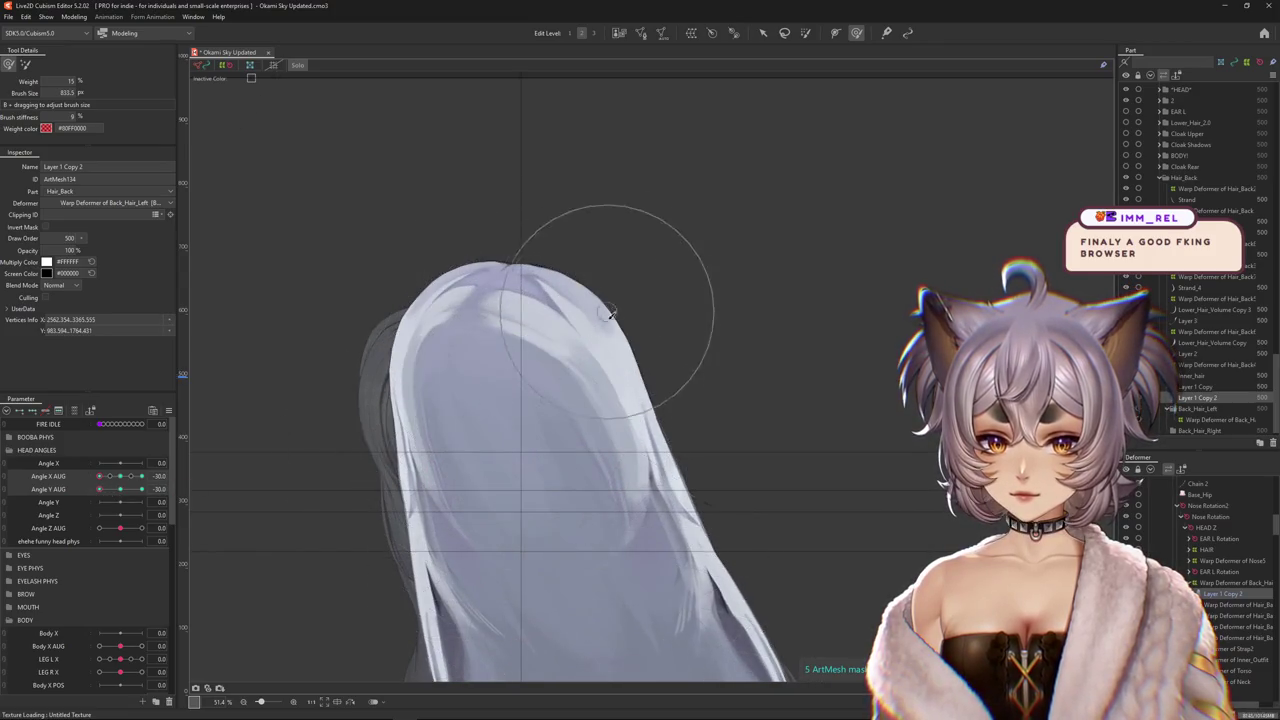
# Turn Solo off, preview the hair at a partial Angle Y AUG tilt, then re-isolate it.
pyautogui.click(303, 68)
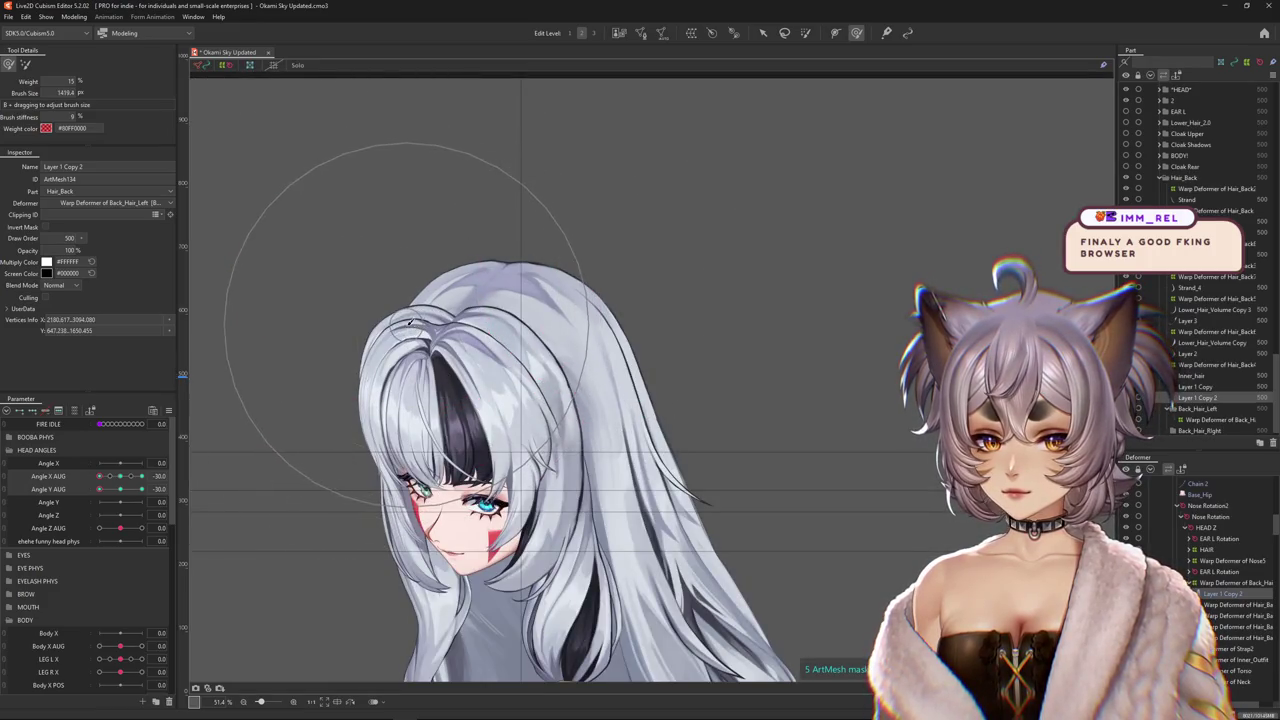
pyautogui.moveTo(116, 489)
pyautogui.mouseDown()
pyautogui.moveTo(86, 502)
pyautogui.moveTo(146, 497)
pyautogui.mouseUp()
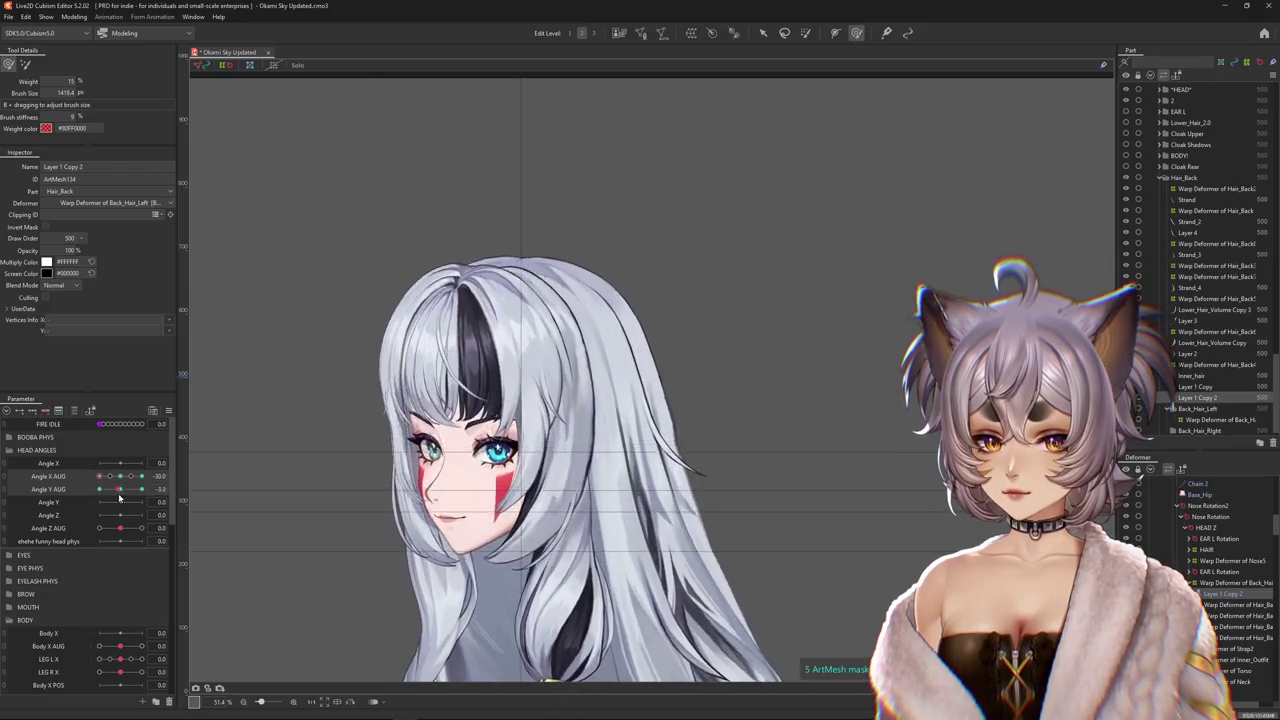
pyautogui.click(299, 65)
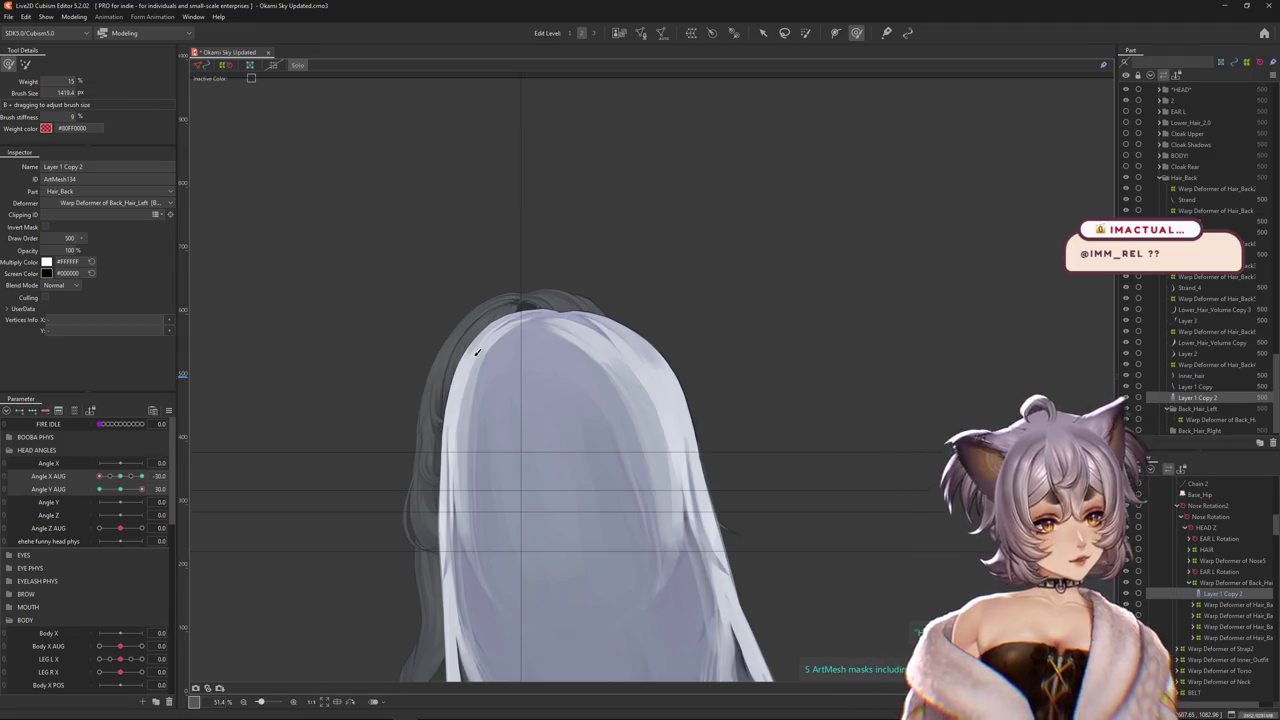
# Set Angle Y AUG to the corner, zoom in, and warp the hair top arc.
pyautogui.moveTo(141, 489)
pyautogui.mouseDown()
pyautogui.moveTo(125, 490)
pyautogui.moveTo(141, 489)
pyautogui.mouseUp()
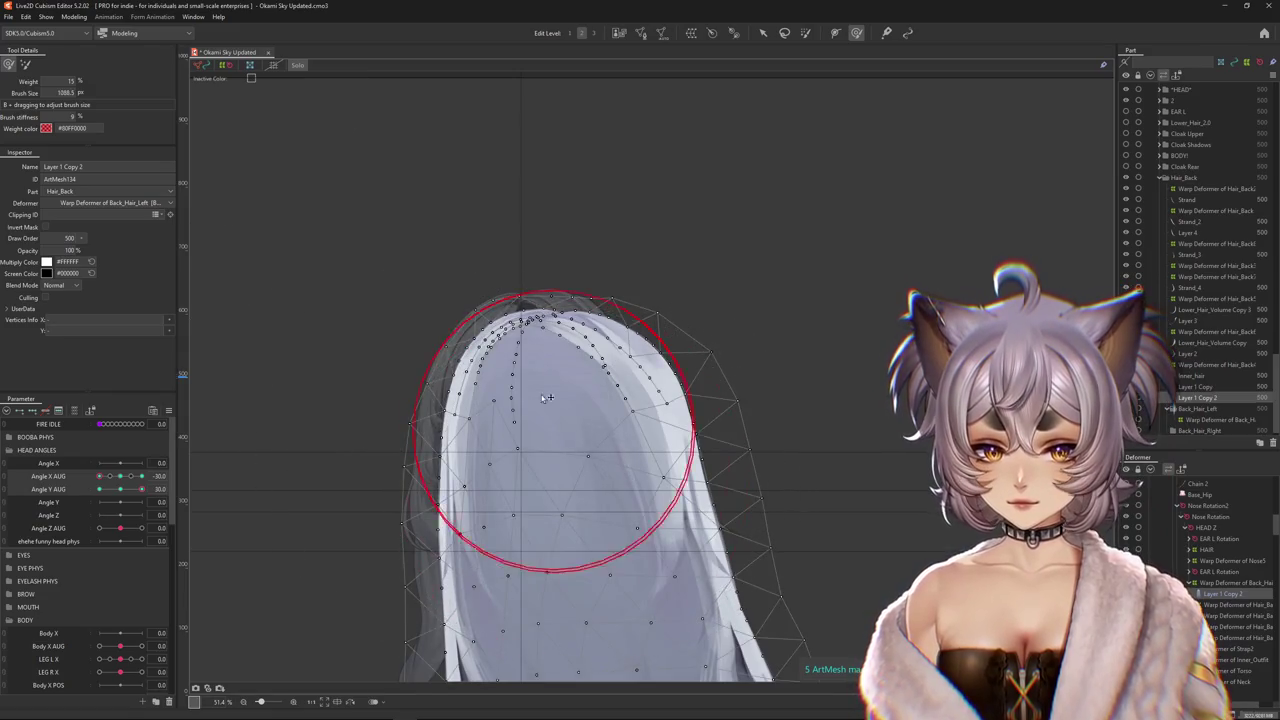
pyautogui.moveTo(527, 303); pyautogui.dragTo(540, 300)
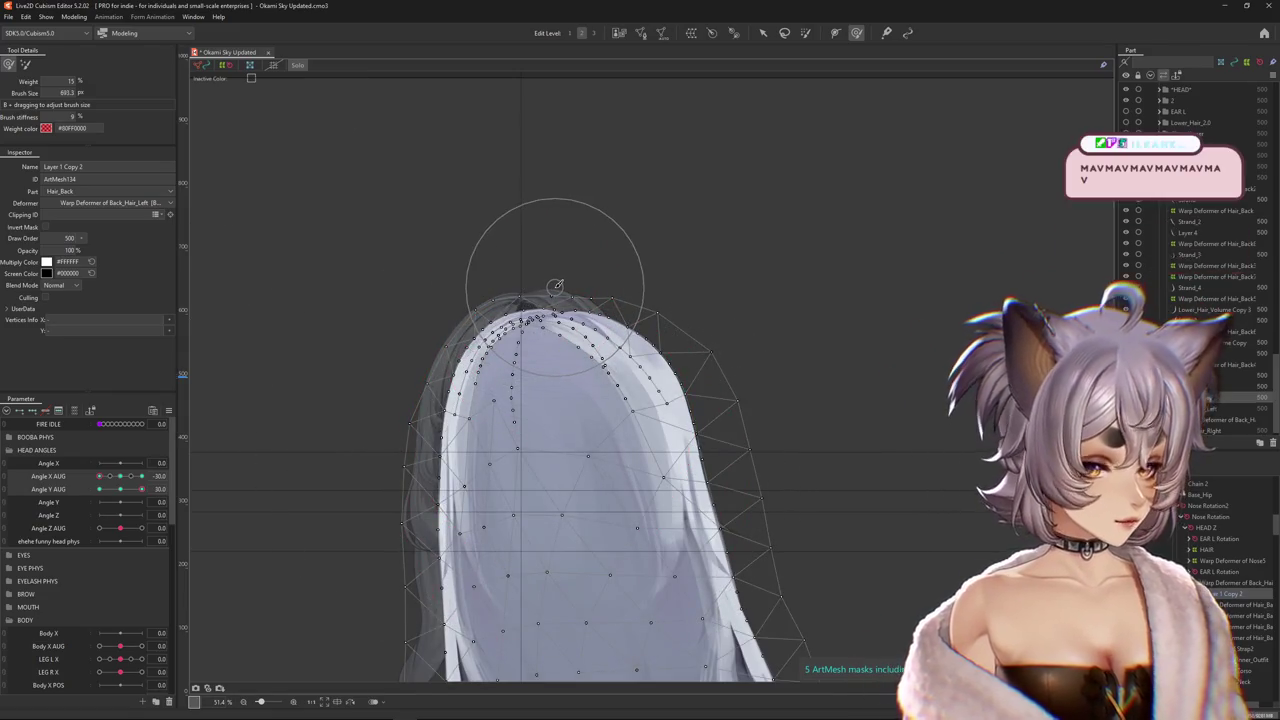
pyautogui.scroll(1, 562, 280)
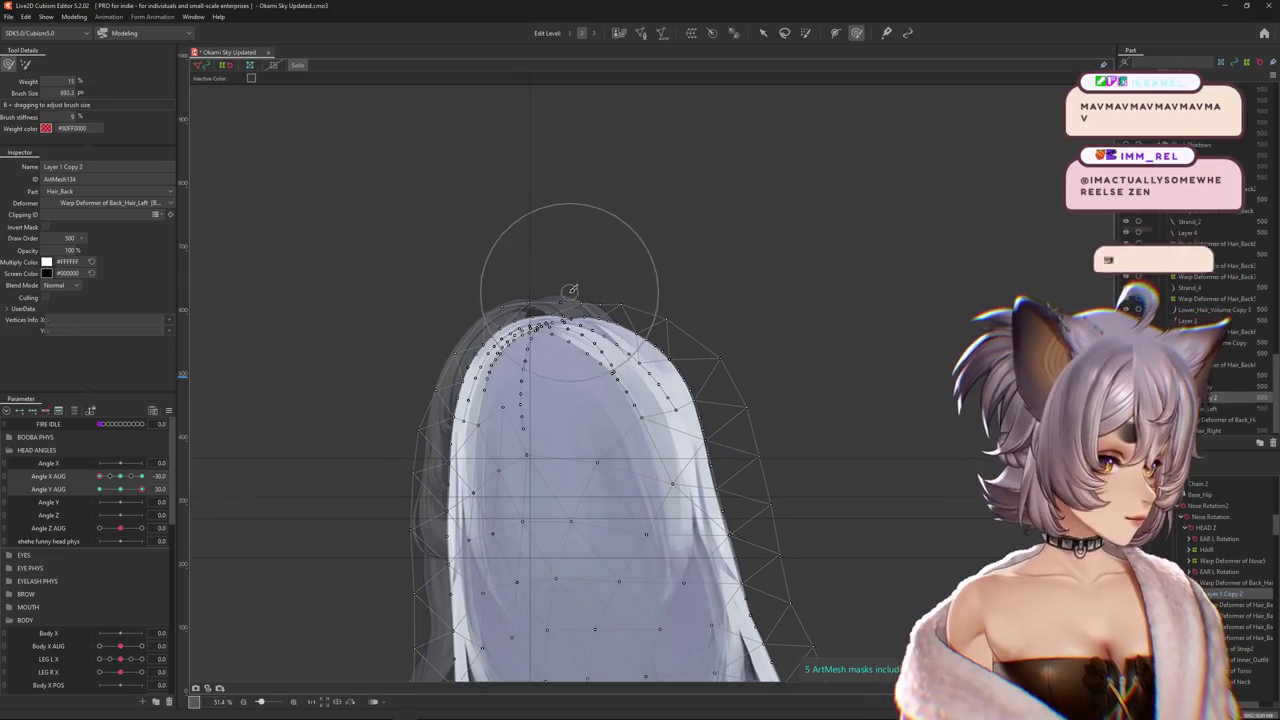
pyautogui.scroll(1, 560, 270)
pyautogui.moveTo(559, 268); pyautogui.dragTo(975, 370)
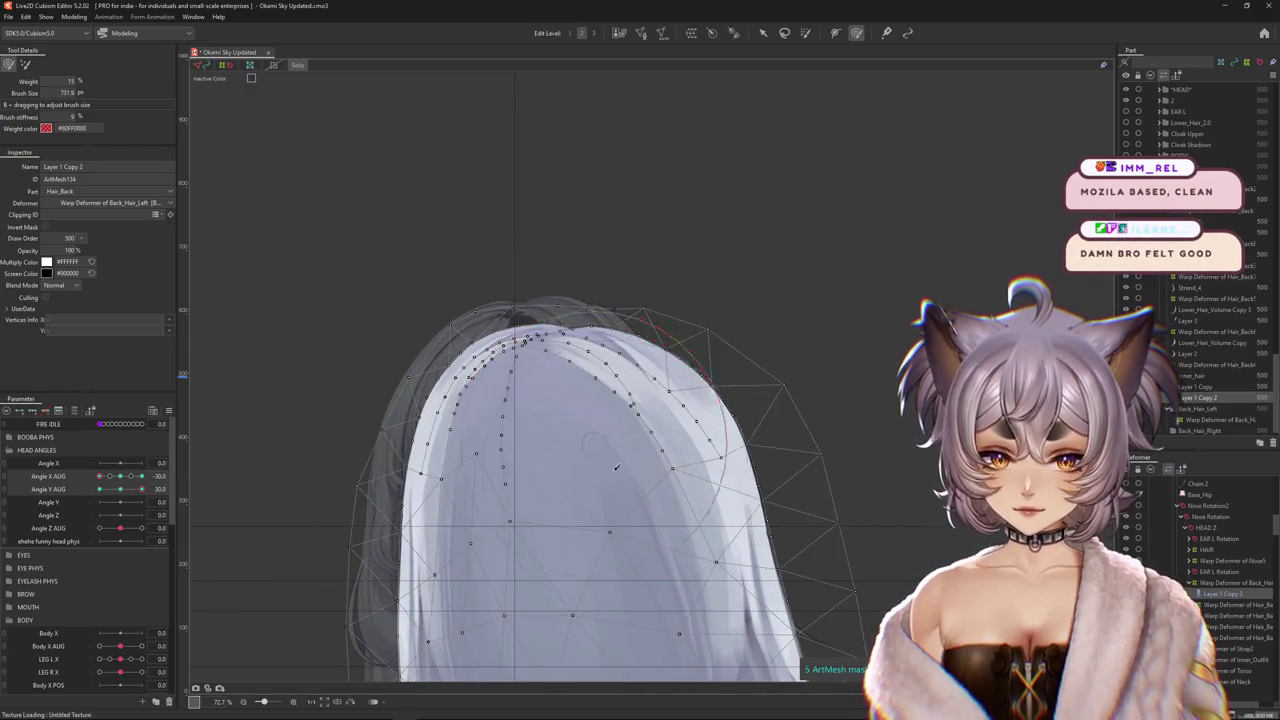
pyautogui.moveTo(629, 466)
pyautogui.mouseDown()
pyautogui.moveTo(295, 440)
pyautogui.moveTo(330, 440)
pyautogui.mouseUp()
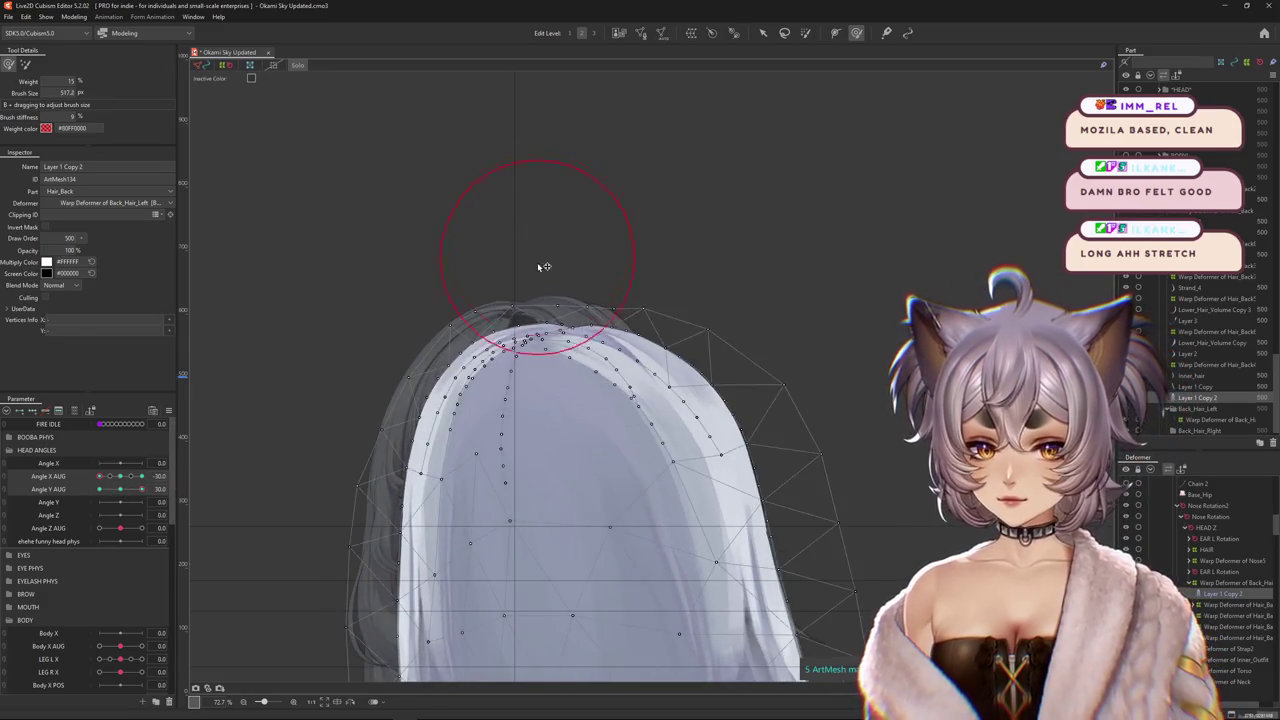
# Refine the hair top edge with smaller brush sizes, scrub Angle Y AUG, and turn Solo off.
pyautogui.scroll(5, 538, 233)
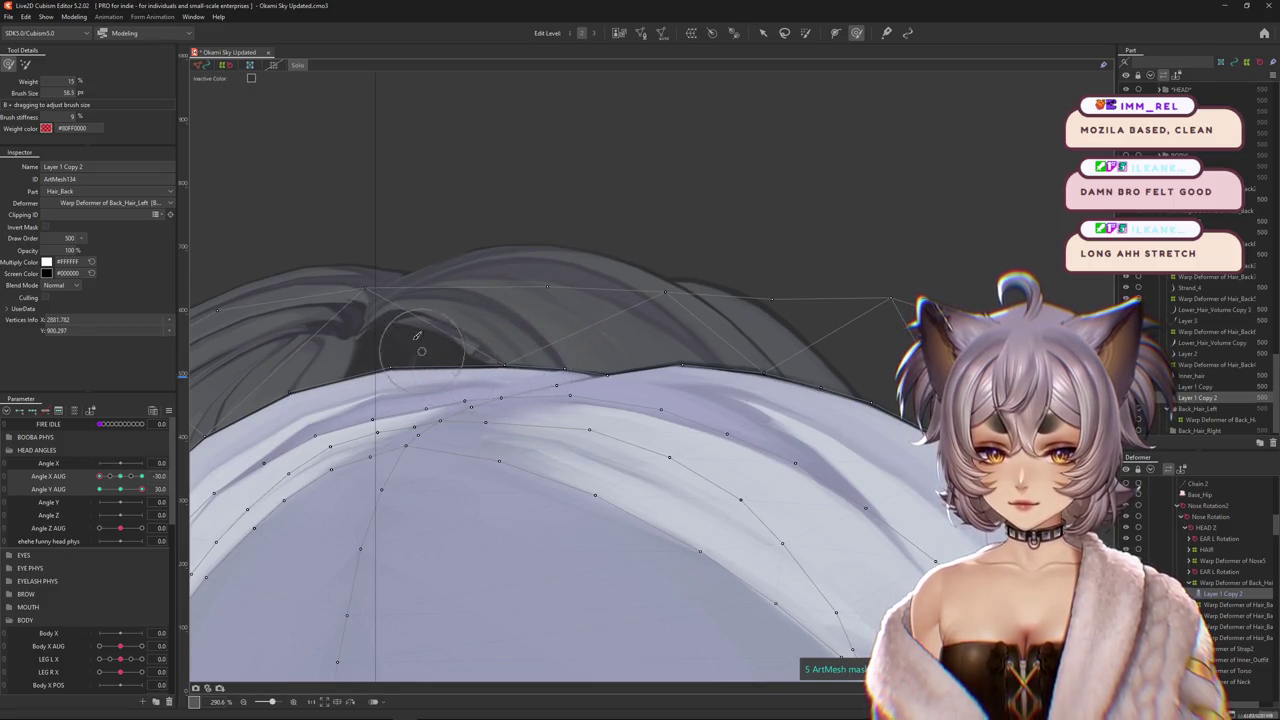
pyautogui.scroll(-4, 381, 384)
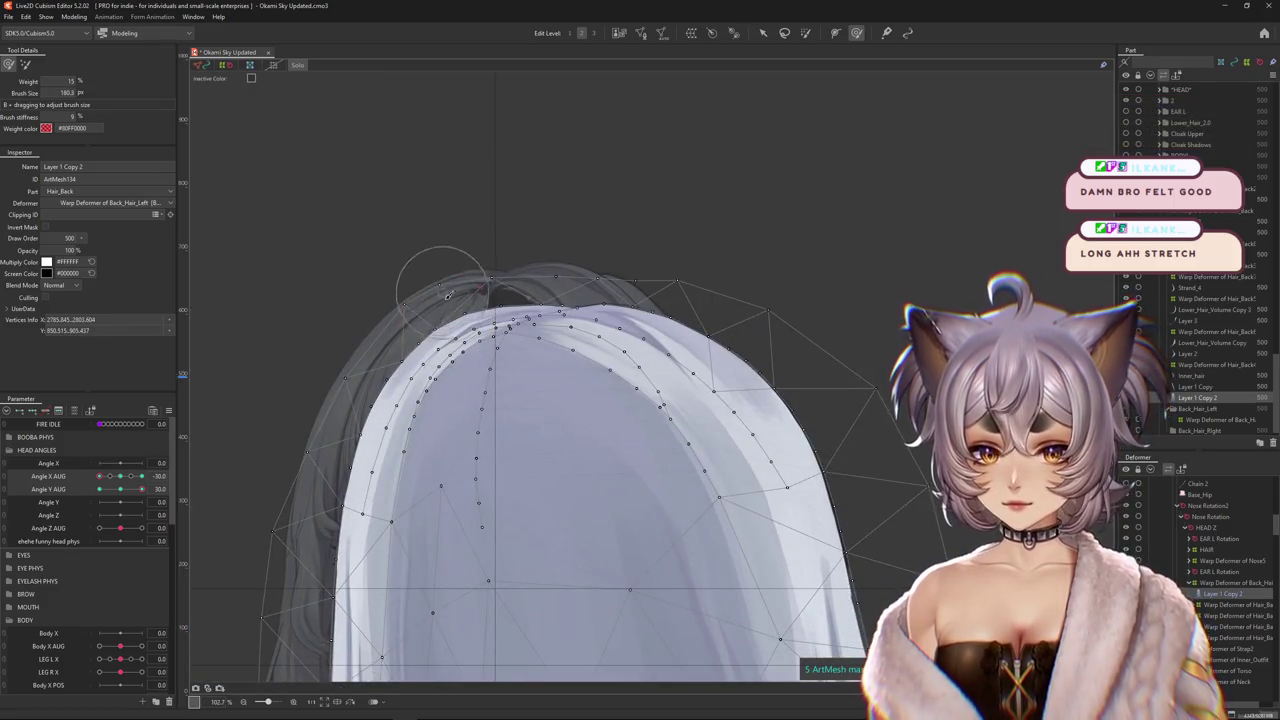
pyautogui.moveTo(390, 345); pyautogui.dragTo(474, 338)
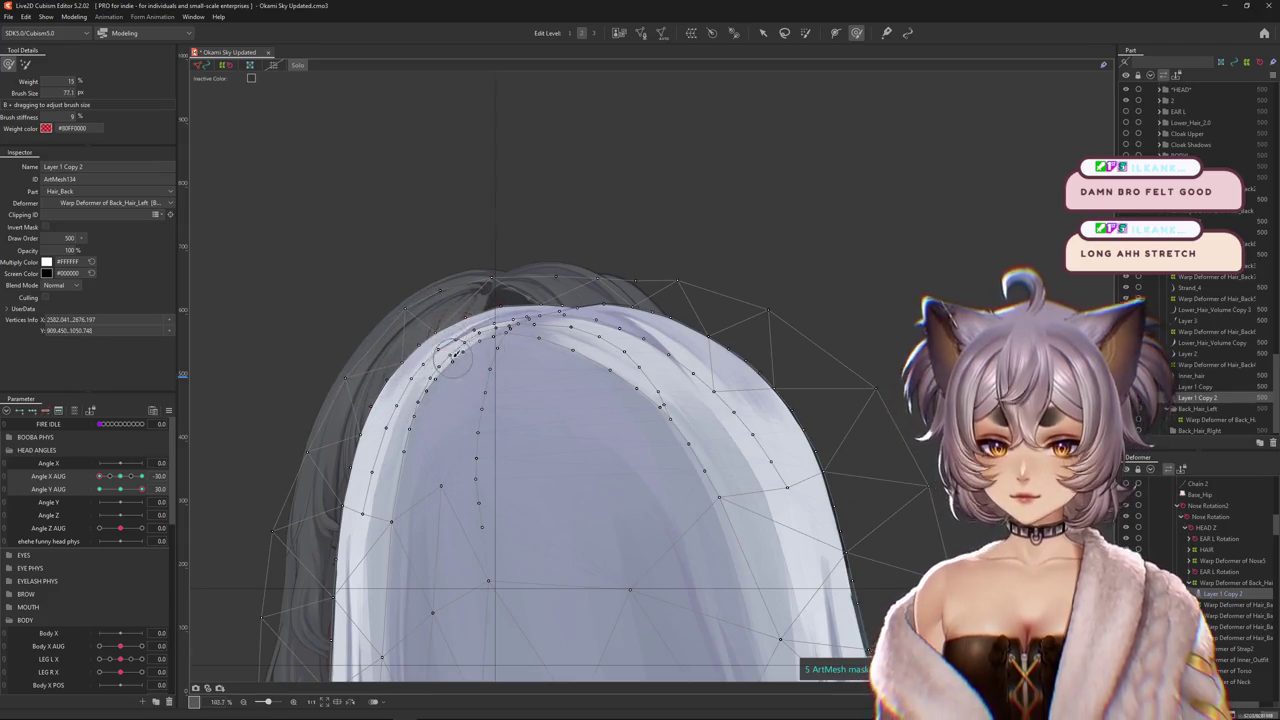
pyautogui.scroll(4, 452, 354)
pyautogui.moveTo(453, 296); pyautogui.dragTo(453, 279)
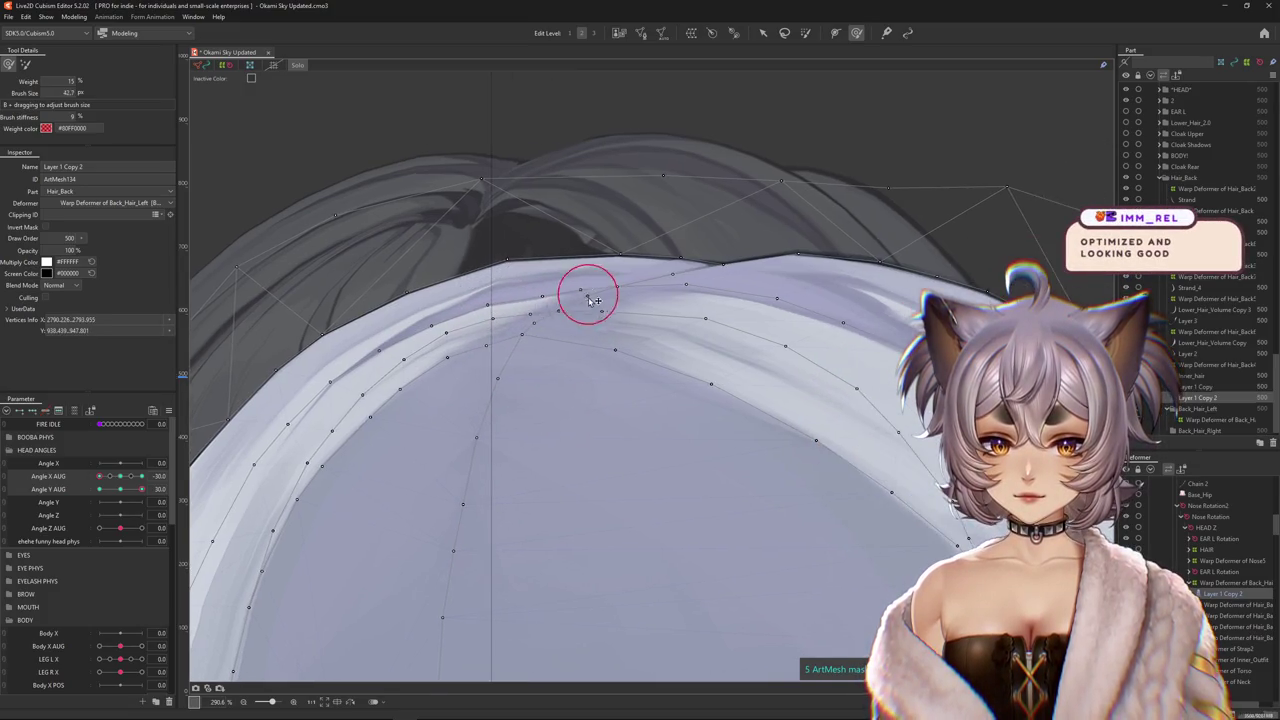
pyautogui.scroll(-2, 676, 276)
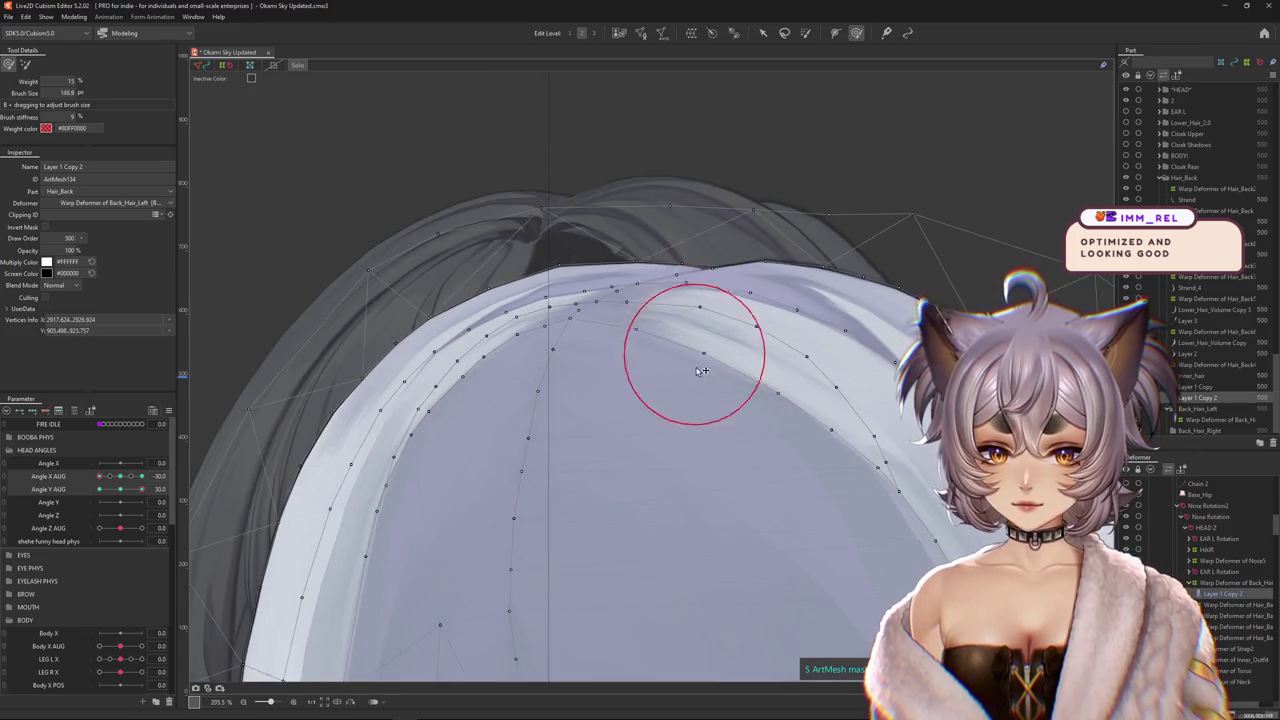
pyautogui.moveTo(671, 329); pyautogui.dragTo(600, 400)
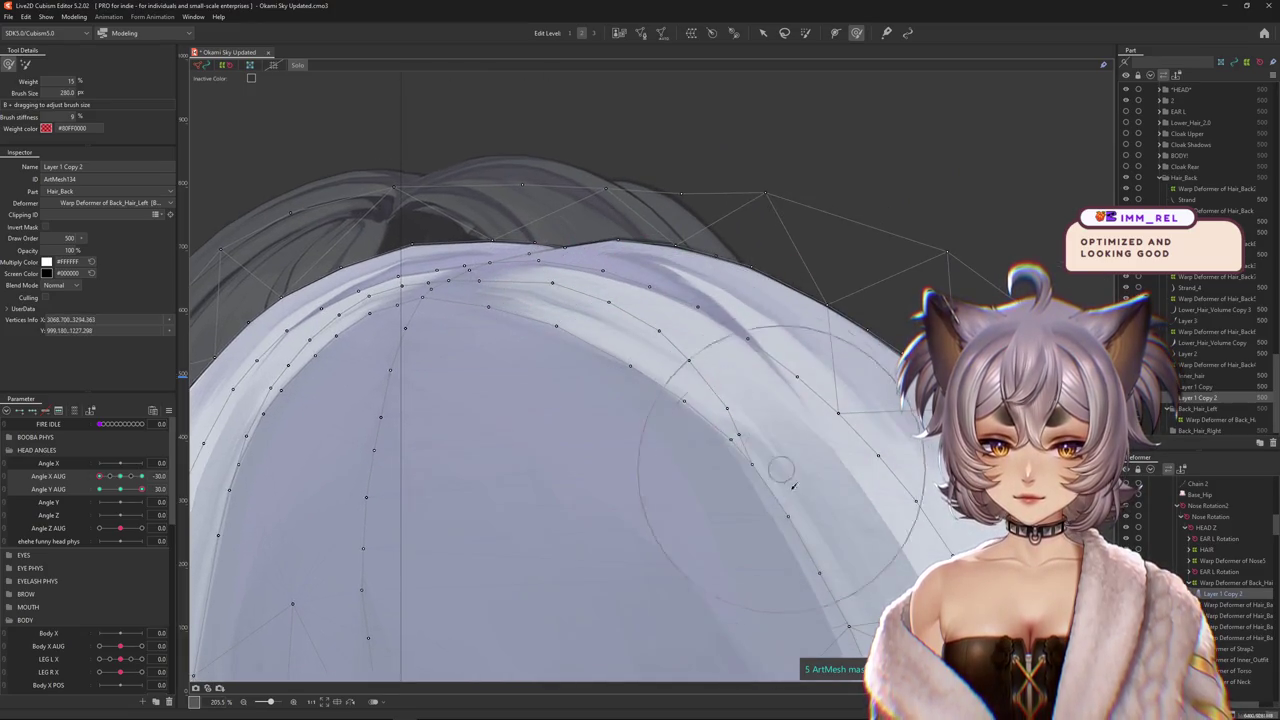
pyautogui.scroll(-3, 793, 486)
pyautogui.moveTo(141, 489)
pyautogui.mouseDown()
pyautogui.moveTo(126, 492)
pyautogui.moveTo(174, 487)
pyautogui.mouseUp()
pyautogui.click(296, 65)
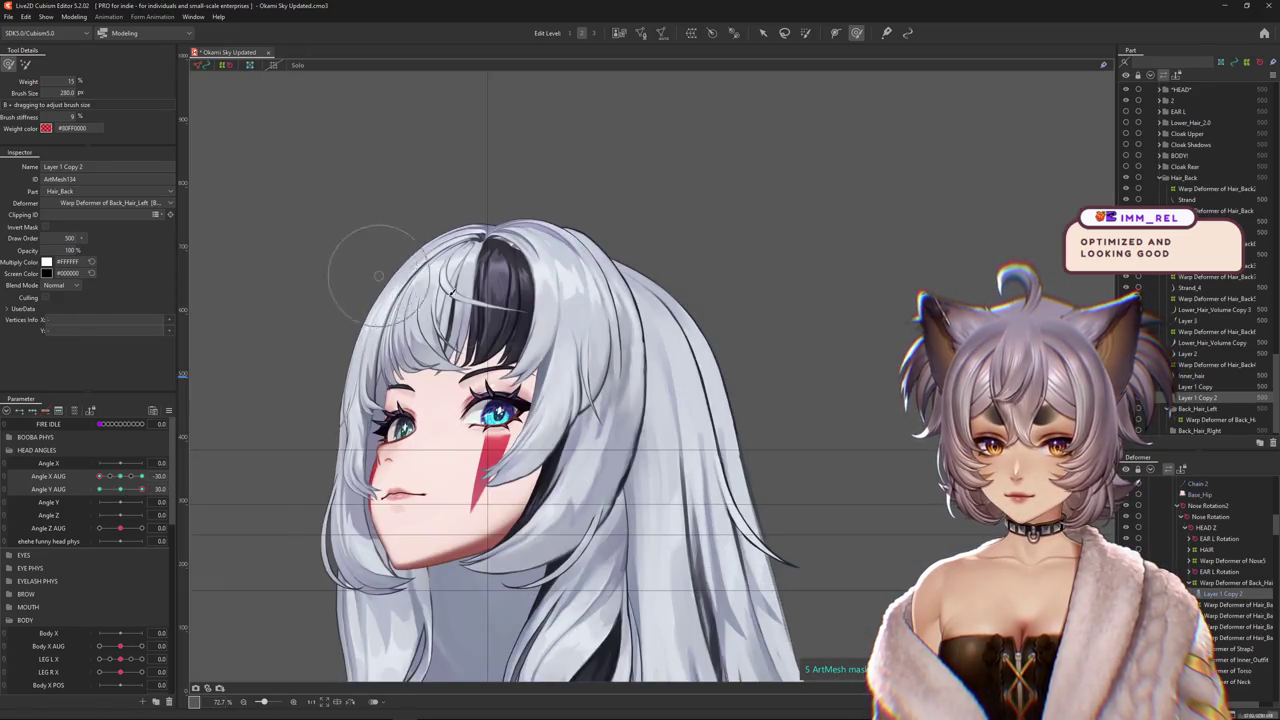
# Enlarge the deformation brush and select the Hair_Back art mesh on the canvas.
pyautogui.scroll(-2, 460, 312)
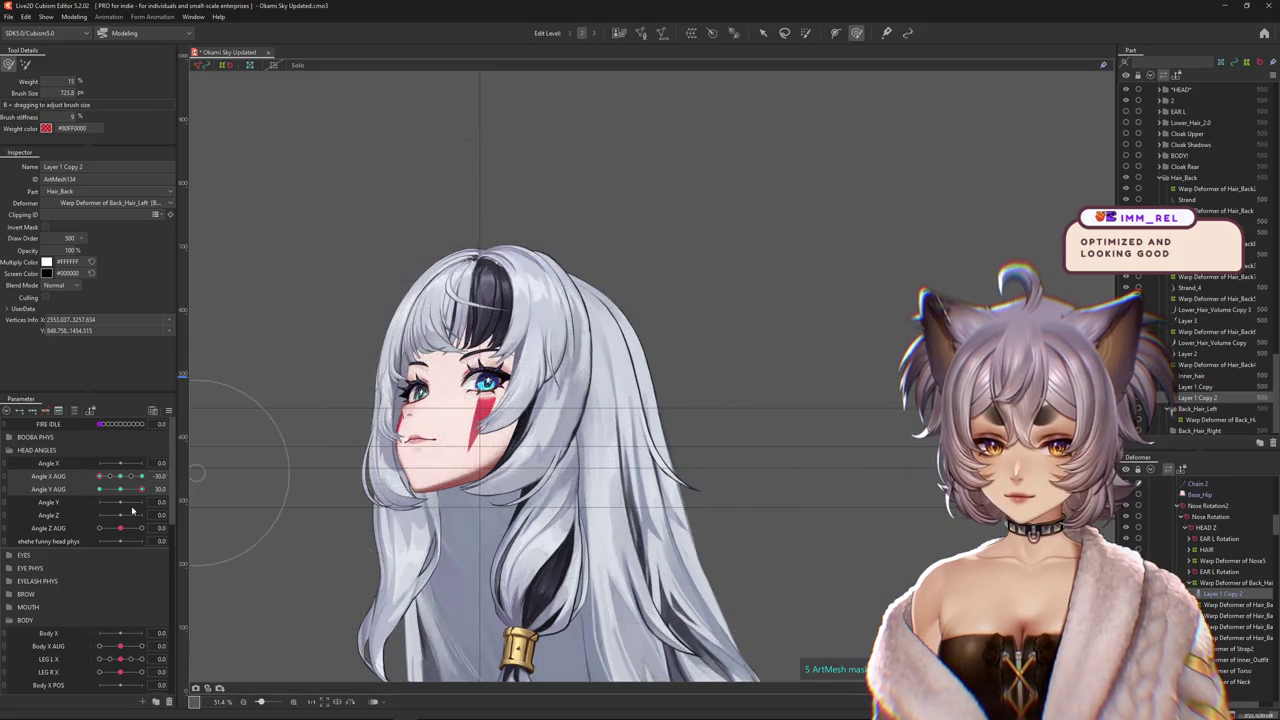
pyautogui.moveTo(420, 380)
pyautogui.mouseDown()
pyautogui.moveTo(453, 355)
pyautogui.moveTo(477, 229)
pyautogui.mouseUp()
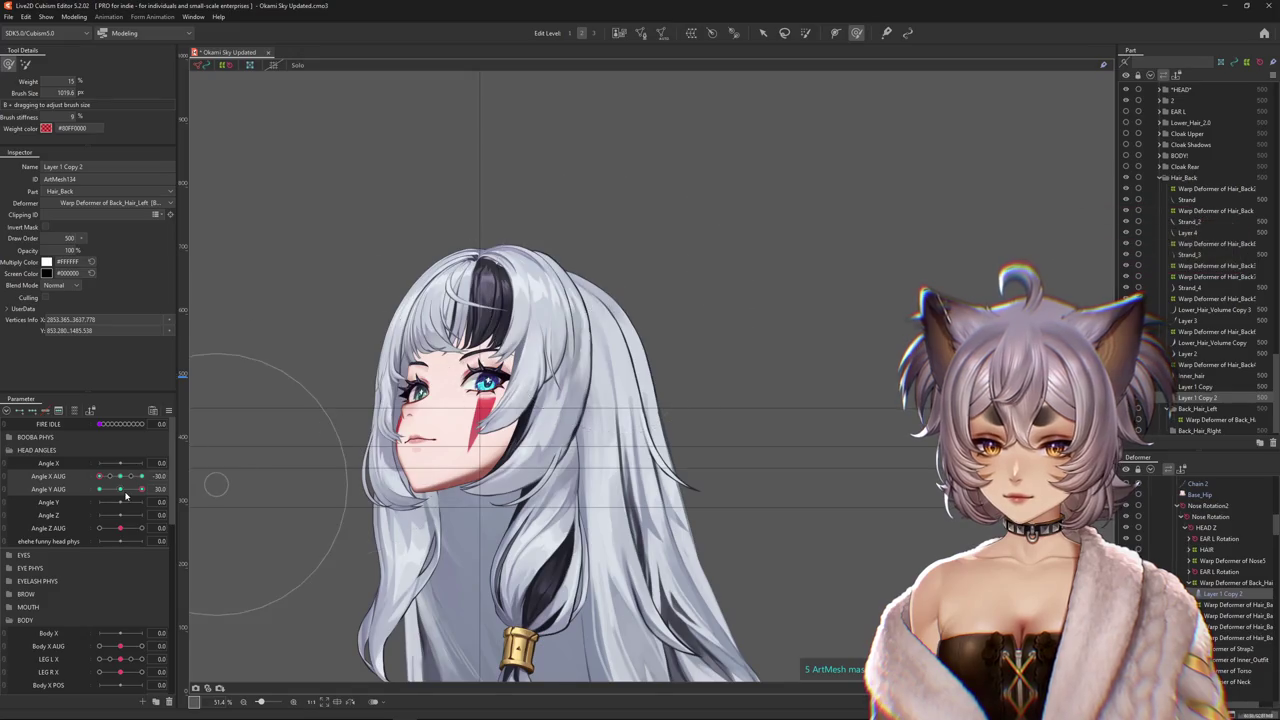
pyautogui.click(557, 143)
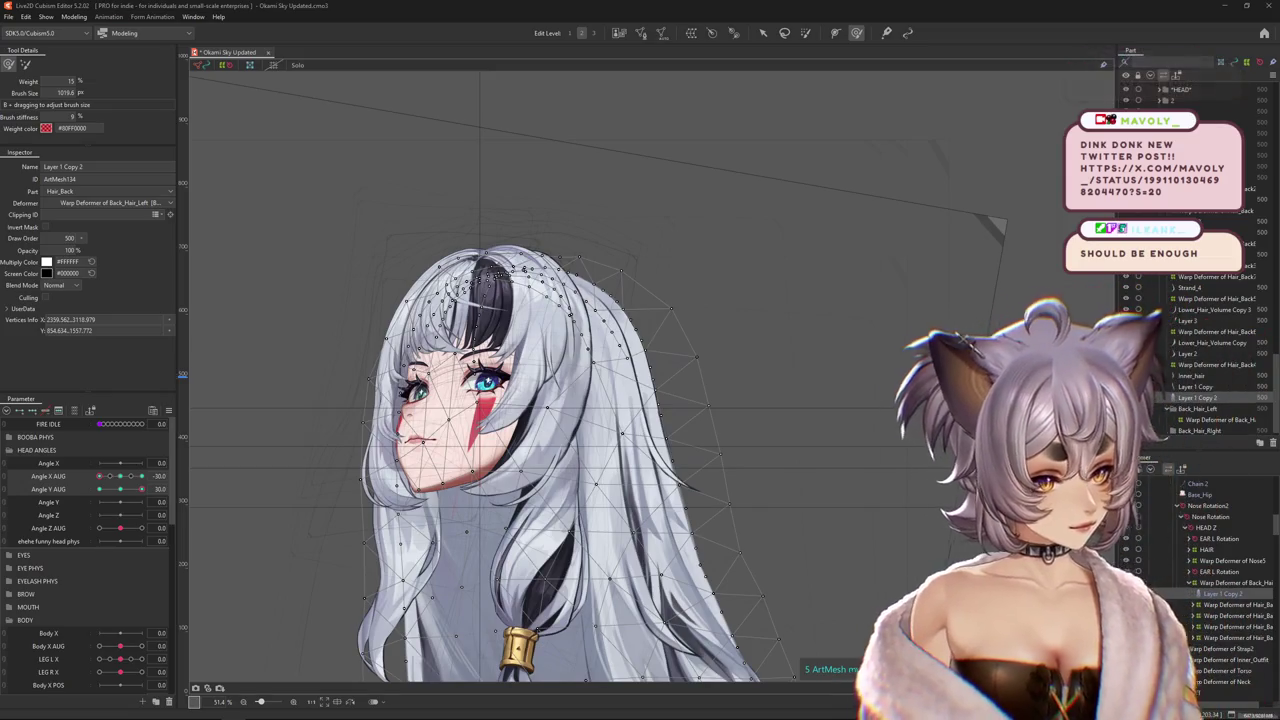
# Reselect Hair_Back and sculpt its outline to fit the up-turned head, panning toward the top.
pyautogui.scroll(-3, 695, 330)
pyautogui.press('Escape')
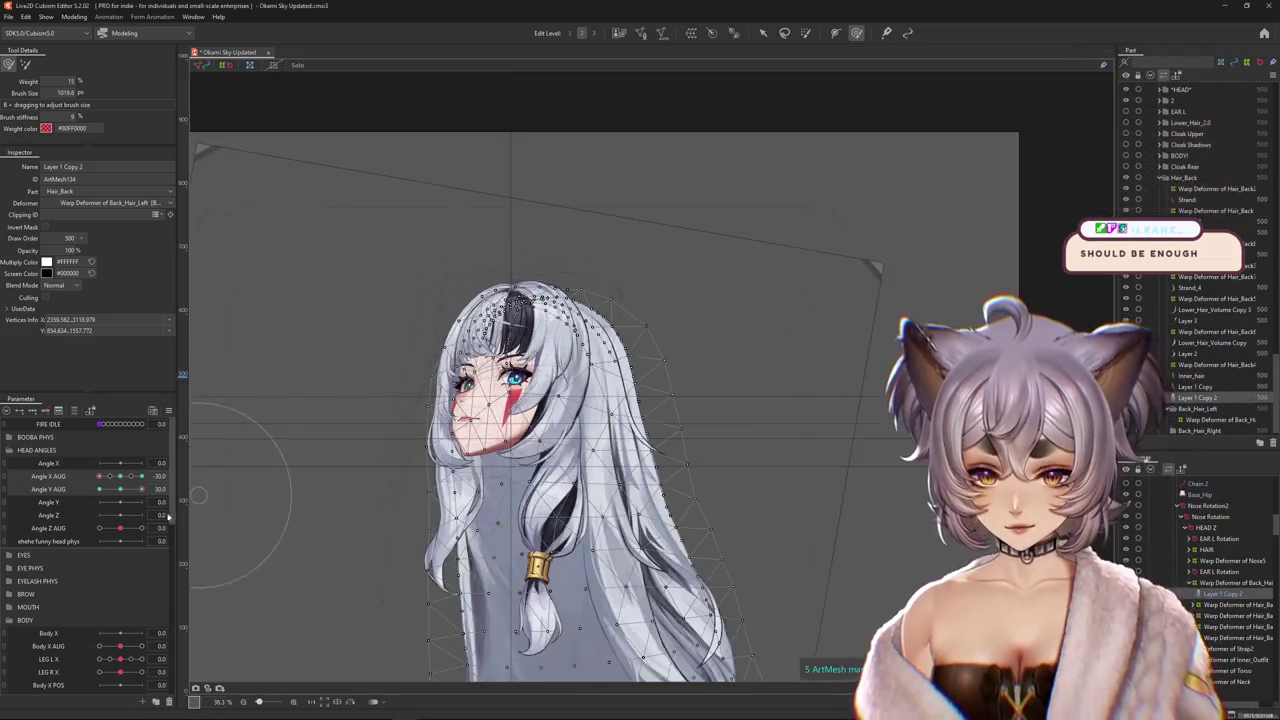
pyautogui.click(545, 330)
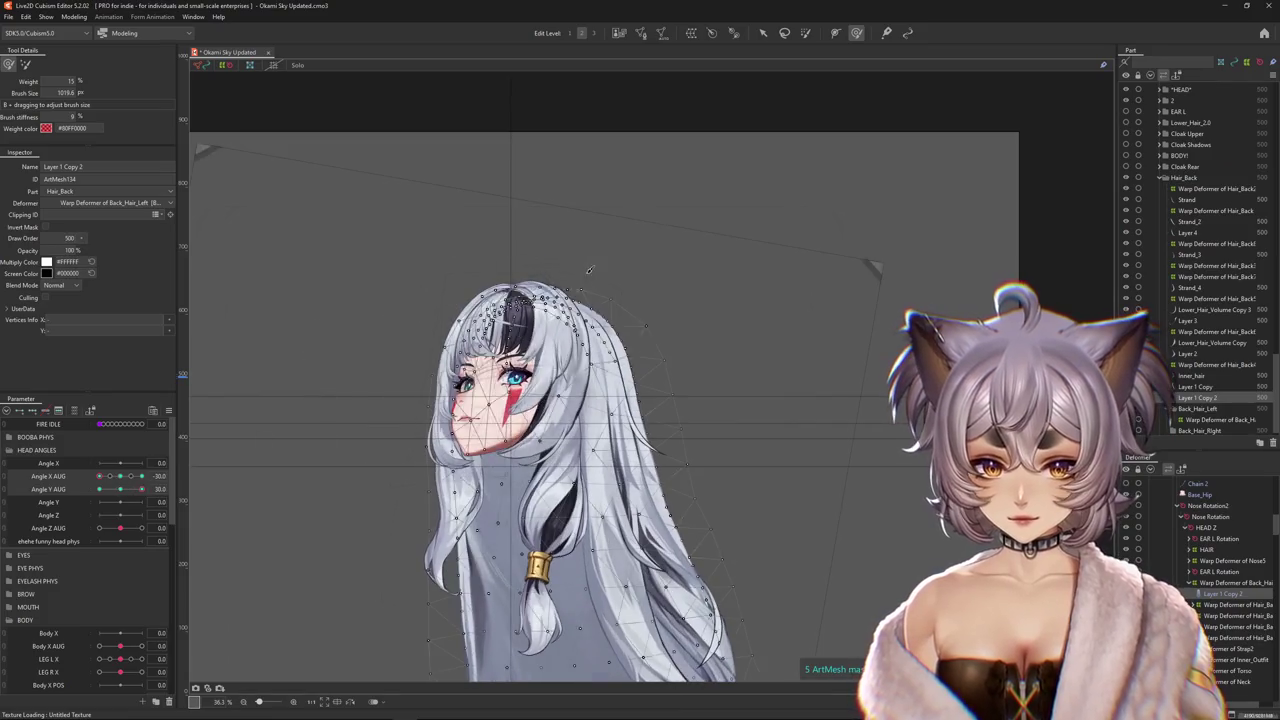
pyautogui.scroll(3, 567, 233)
pyautogui.moveTo(552, 225)
pyautogui.mouseDown()
pyautogui.moveTo(440, 315)
pyautogui.moveTo(520, 272)
pyautogui.mouseUp()
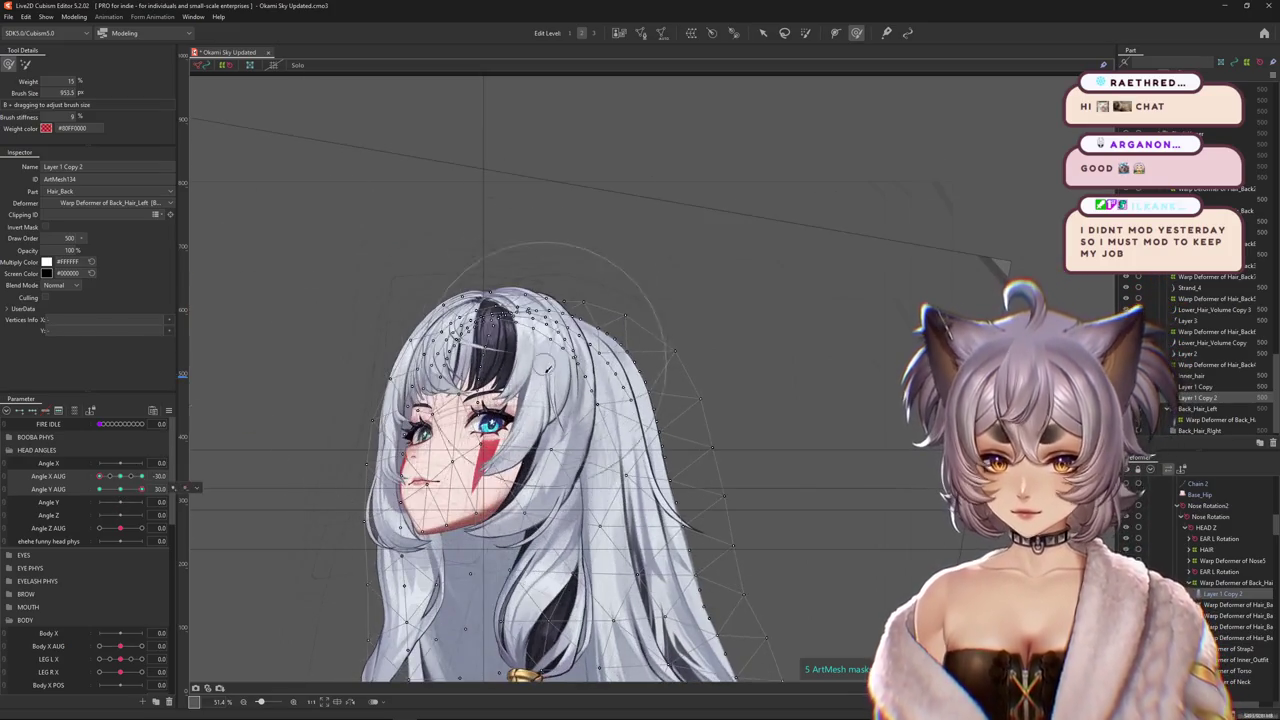
pyautogui.moveTo(570, 390); pyautogui.dragTo(578, 374)
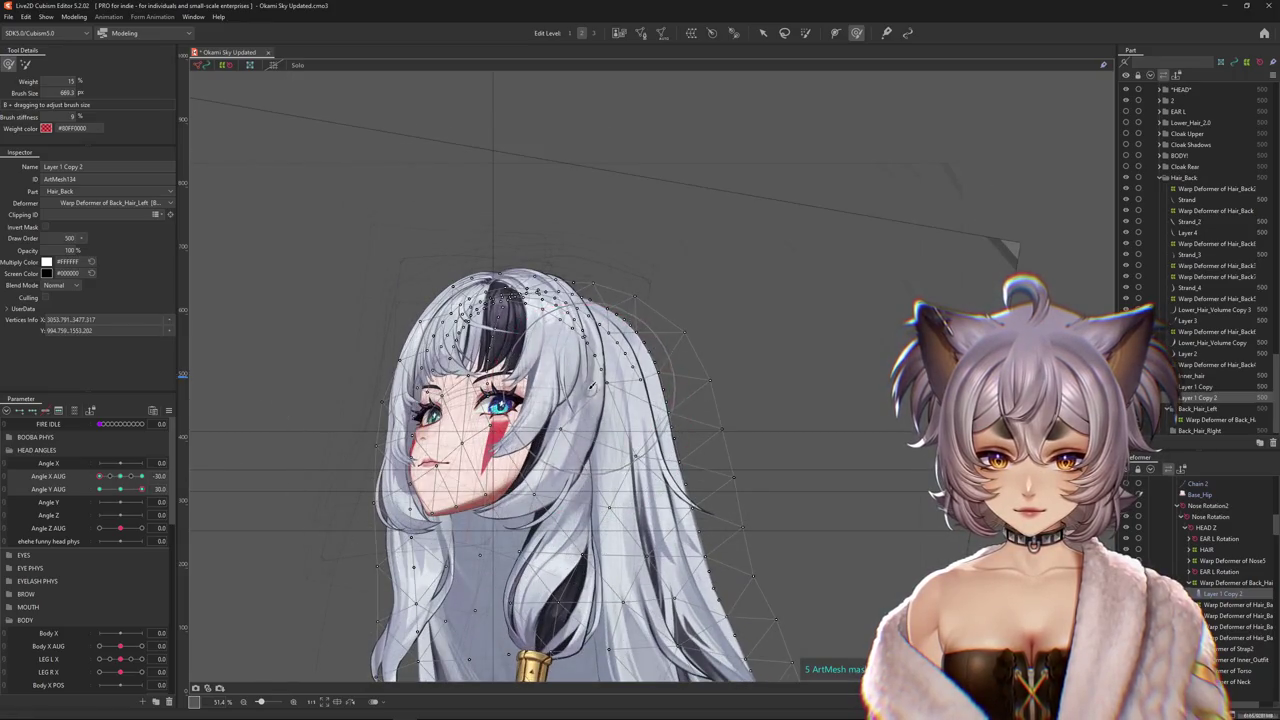
# Return the head to the corner pose and push the back hair's right edge into shape.
pyautogui.click(124, 489)
pyautogui.moveTo(124, 489); pyautogui.dragTo(99, 489)
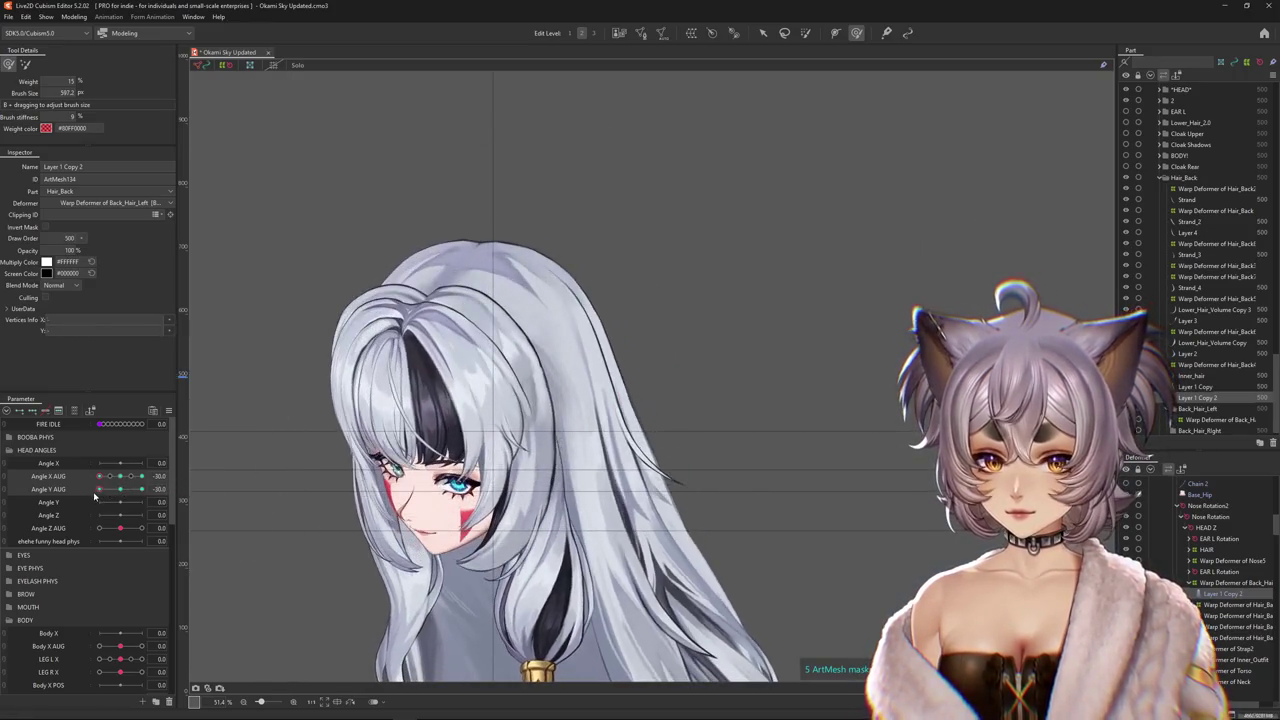
pyautogui.moveTo(543, 213); pyautogui.dragTo(708, 375)
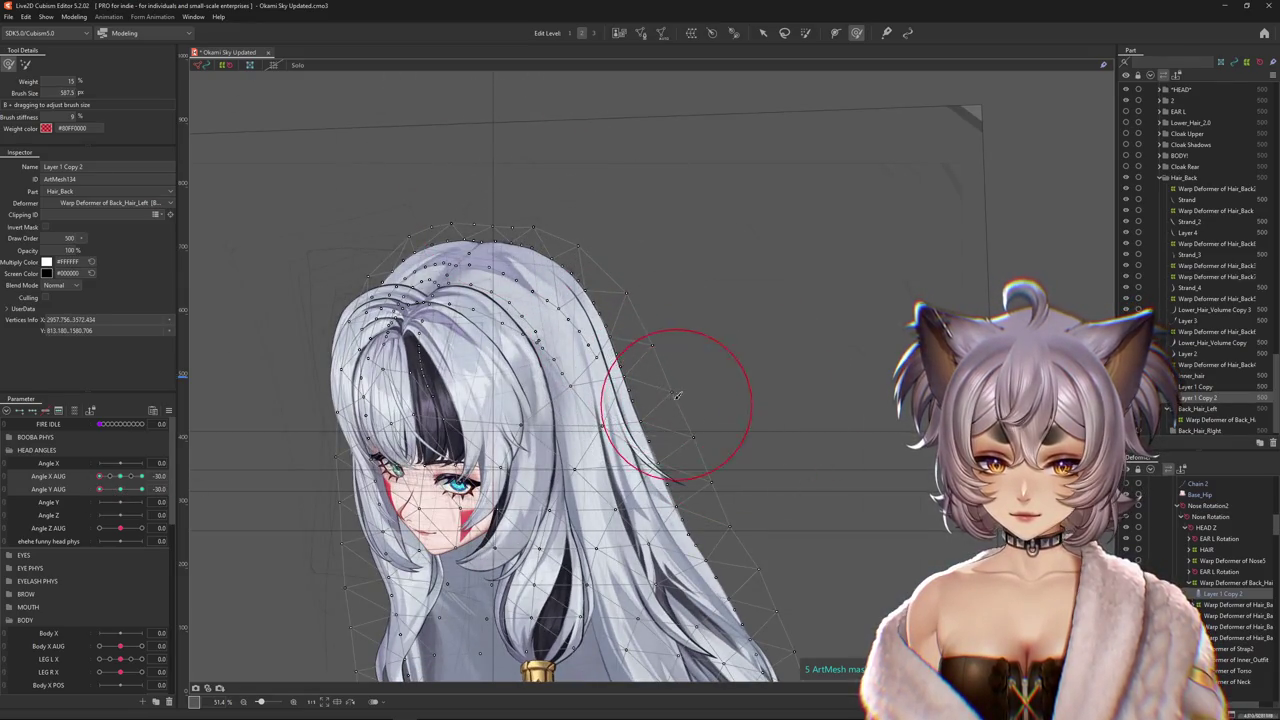
pyautogui.scroll(-2, 600, 300)
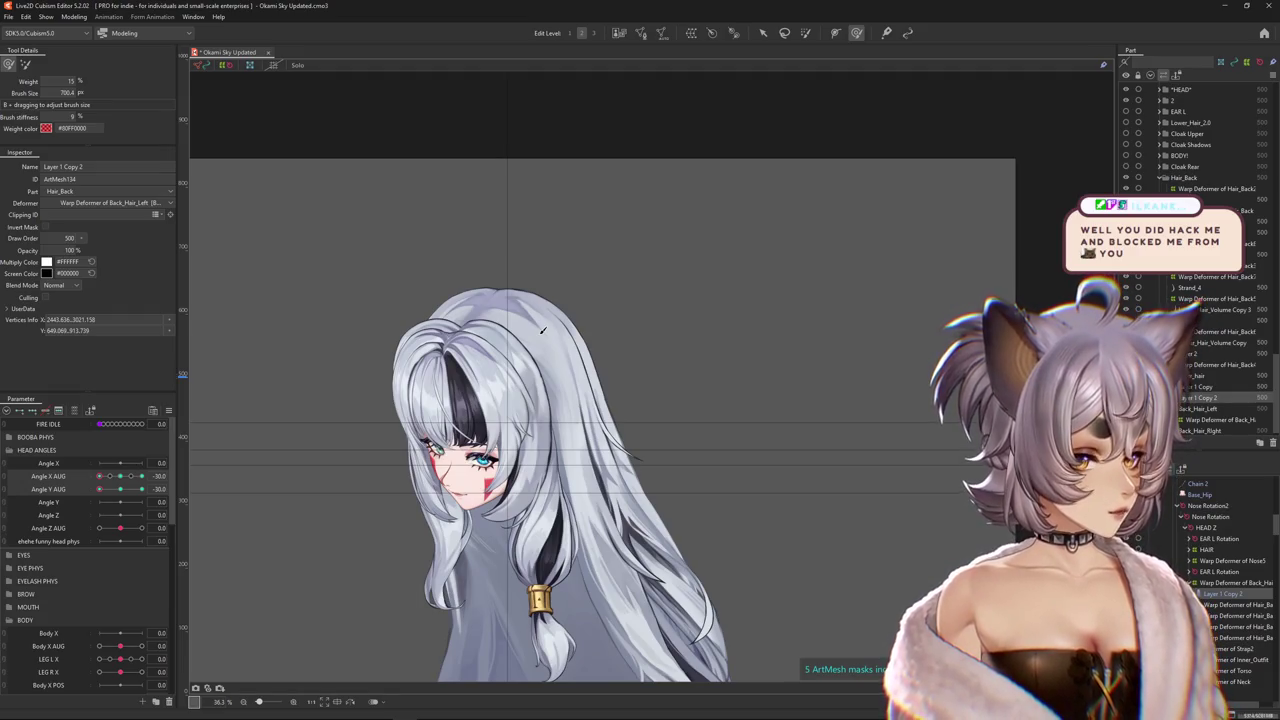
pyautogui.scroll(2, 633, 354)
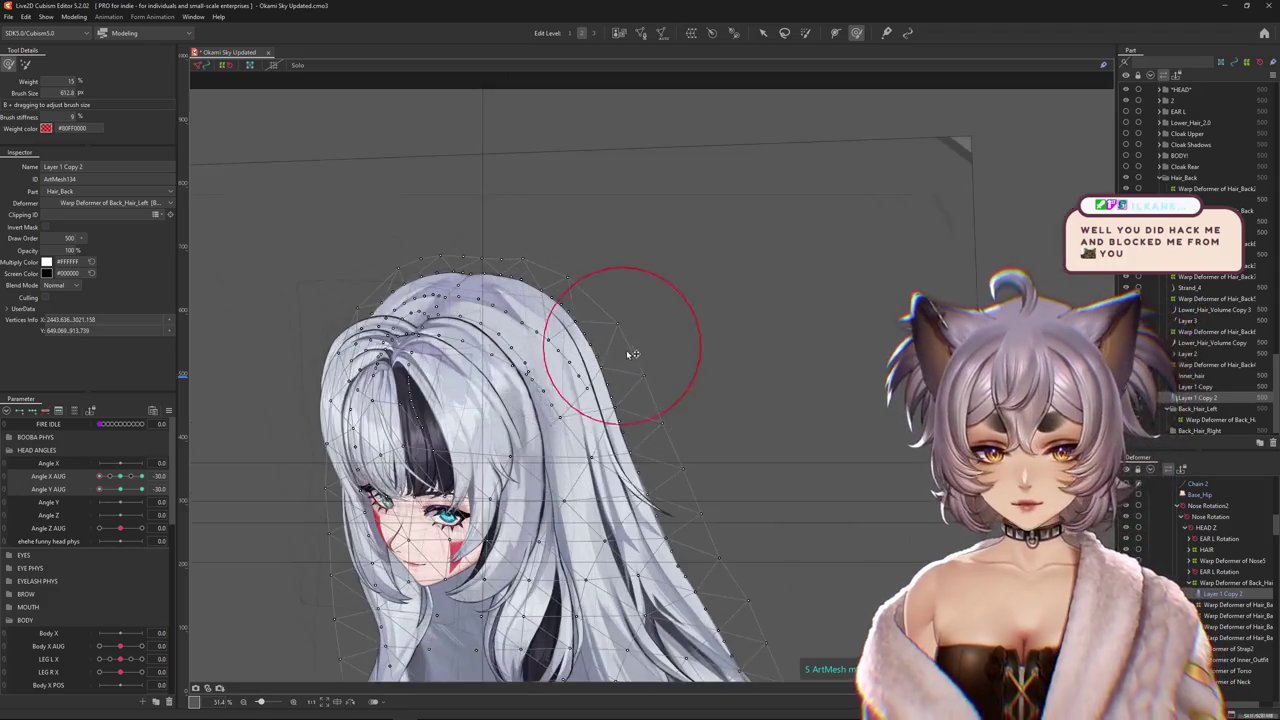
pyautogui.moveTo(620, 420)
pyautogui.mouseDown()
pyautogui.moveTo(536, 408)
pyautogui.moveTo(505, 470)
pyautogui.mouseUp()
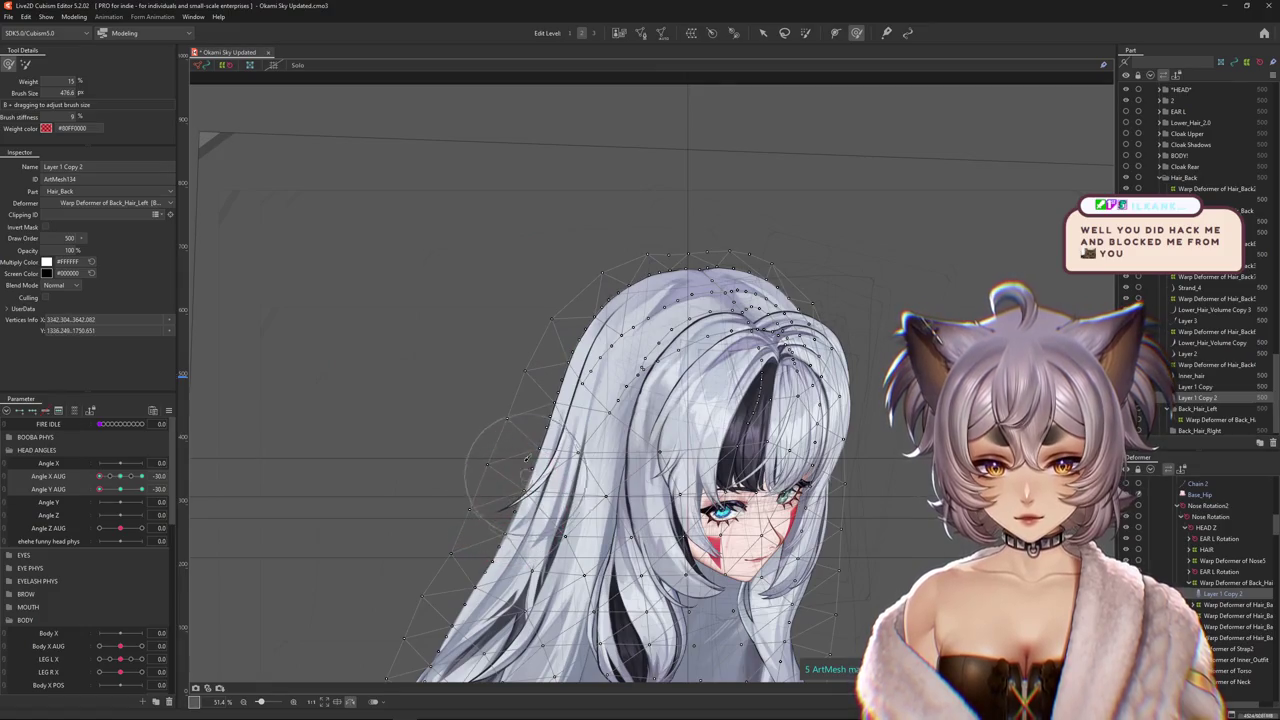
pyautogui.moveTo(543, 229)
pyautogui.mouseDown()
pyautogui.moveTo(556, 414)
pyautogui.moveTo(720, 438)
pyautogui.mouseUp()
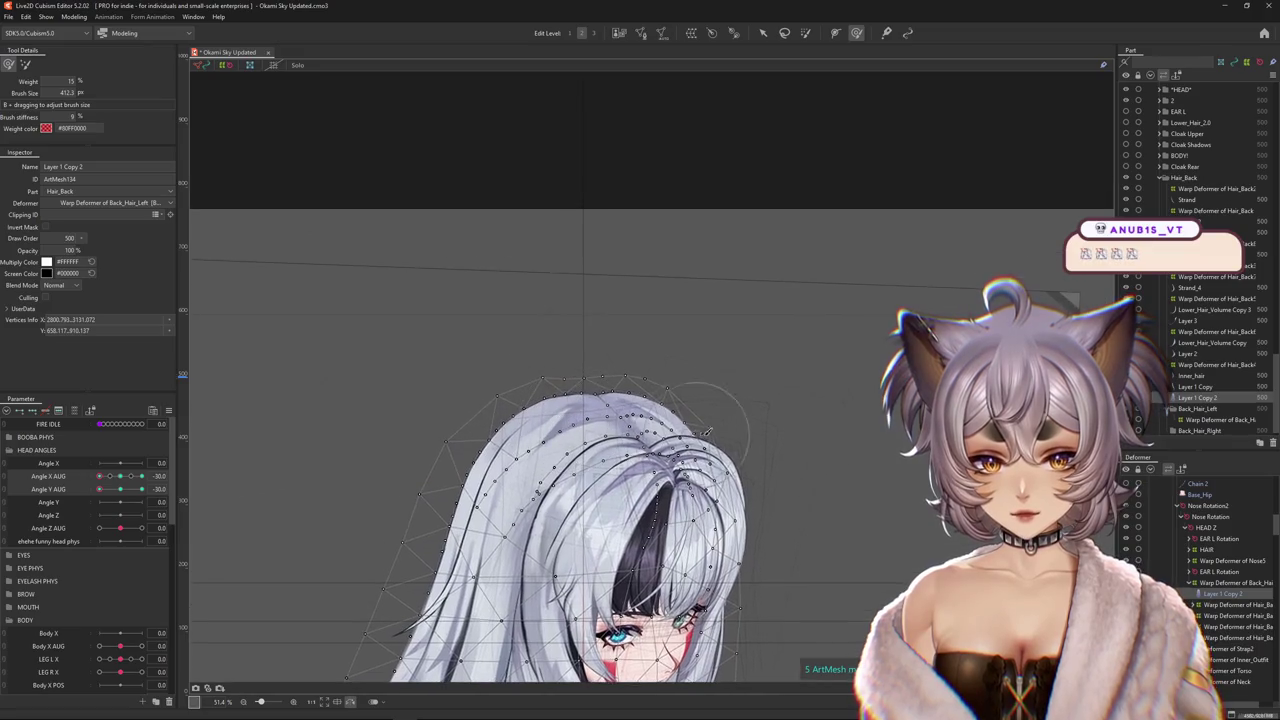
# Set Angle Y AUG to its 30 keyform and recentre the character.
pyautogui.moveTo(141, 489); pyautogui.dragTo(100, 493)
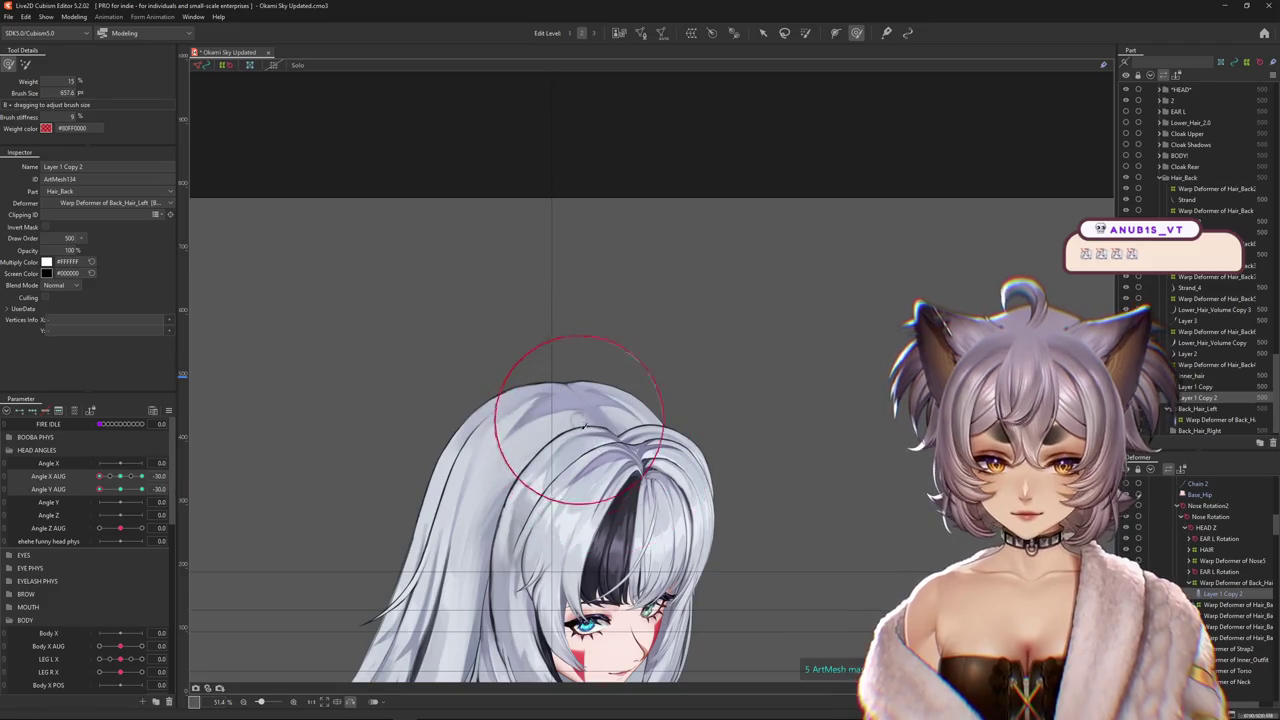
pyautogui.scroll(-2, 613, 467)
pyautogui.moveTo(100, 489); pyautogui.dragTo(142, 490)
pyautogui.moveTo(343, 314); pyautogui.dragTo(330, 393)
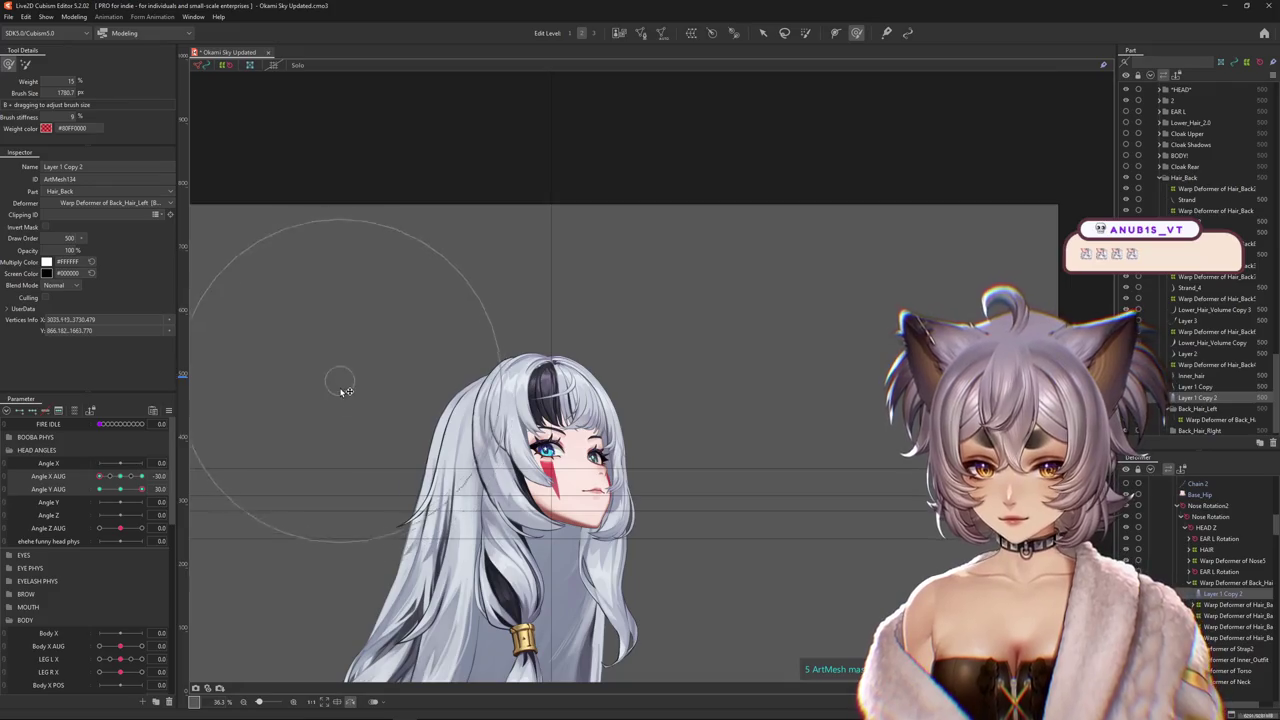
pyautogui.moveTo(388, 455); pyautogui.dragTo(418, 438)
# Push the back hair into shape around the turned head, then turn to Angle X AUG -30.
pyautogui.moveTo(126, 477)
pyautogui.mouseDown()
pyautogui.moveTo(138, 477)
pyautogui.moveTo(85, 481)
pyautogui.mouseUp()
pyautogui.moveTo(493, 281)
pyautogui.mouseDown()
pyautogui.moveTo(462, 383)
pyautogui.moveTo(492, 376)
pyautogui.mouseUp()
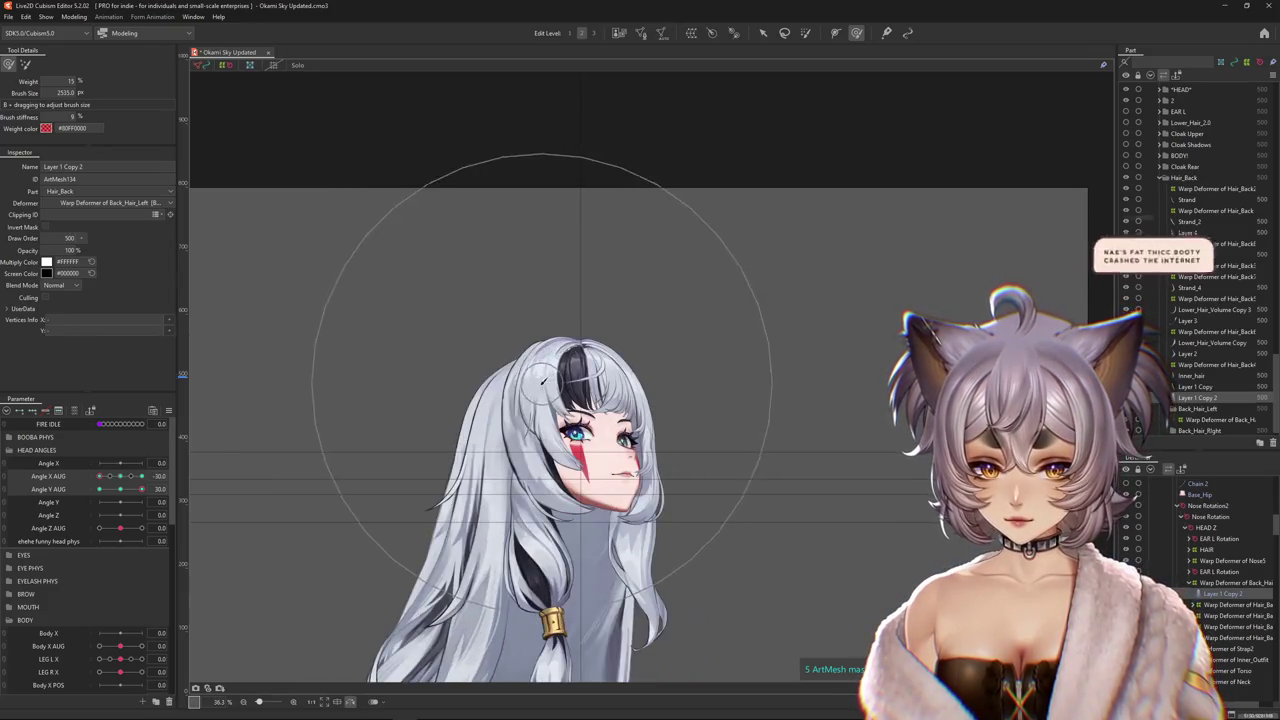
pyautogui.scroll(2, 516, 413)
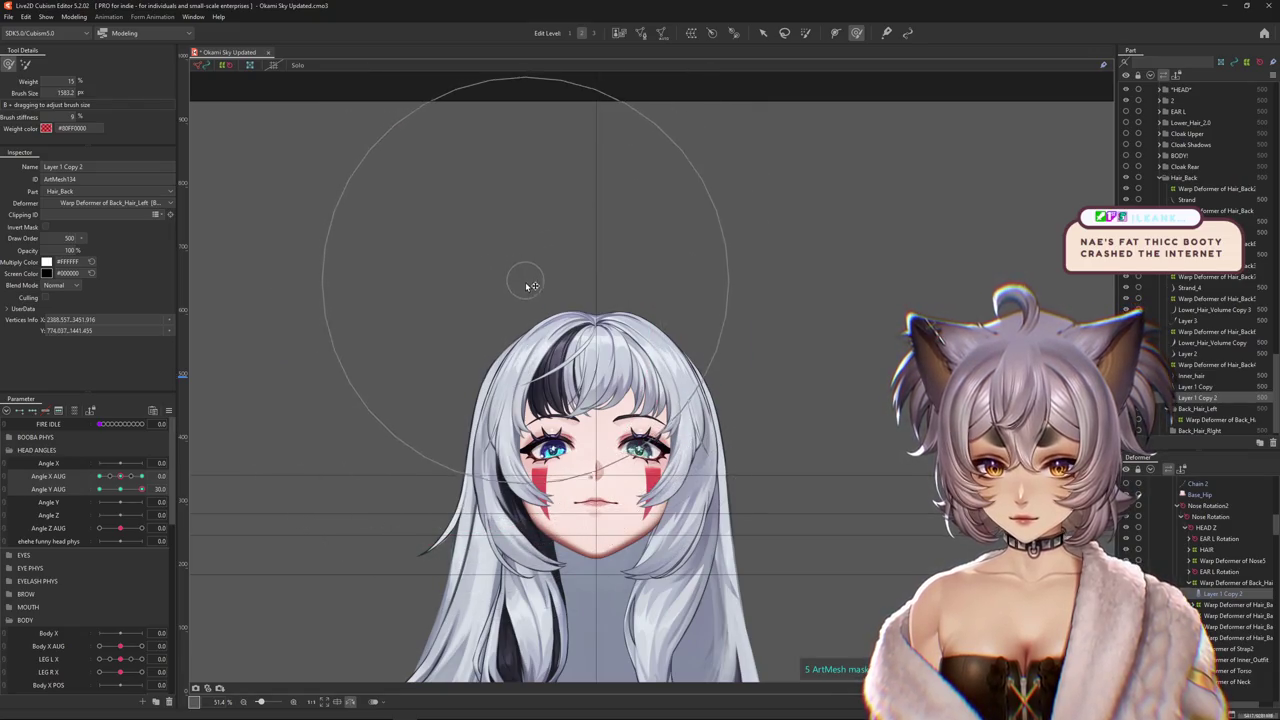
pyautogui.moveTo(465, 364); pyautogui.dragTo(530, 370)
pyautogui.scroll(-2, 530, 368)
pyautogui.moveTo(120, 476); pyautogui.dragTo(80, 480)
# Apply Reflect Motion to the Angle X AUG -30 keyform, confirming the Tip and Reflect Settings dialogs.
pyautogui.click(106, 477)
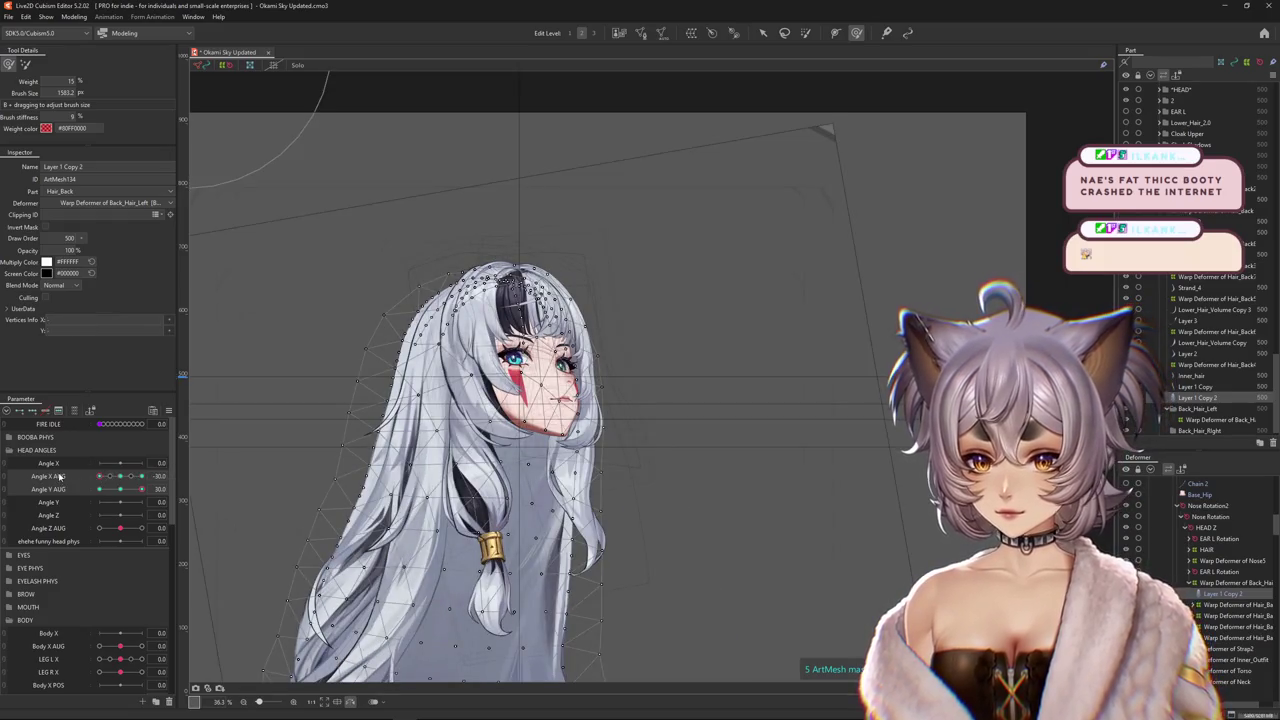
pyautogui.click(168, 410)
pyautogui.click(250, 493)
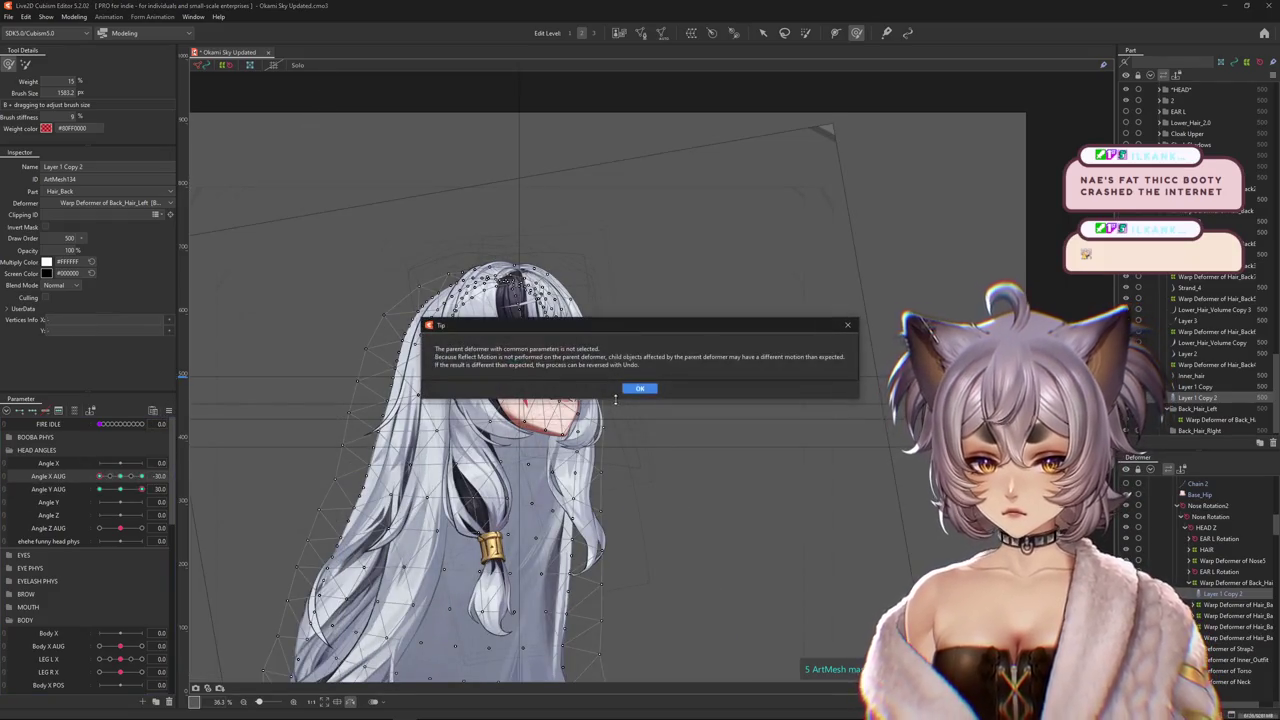
pyautogui.click(640, 388)
pyautogui.click(620, 461)
# Preview the mirrored head turn and tilt, then deform the upper back hair.
pyautogui.moveTo(106, 477); pyautogui.dragTo(142, 476)
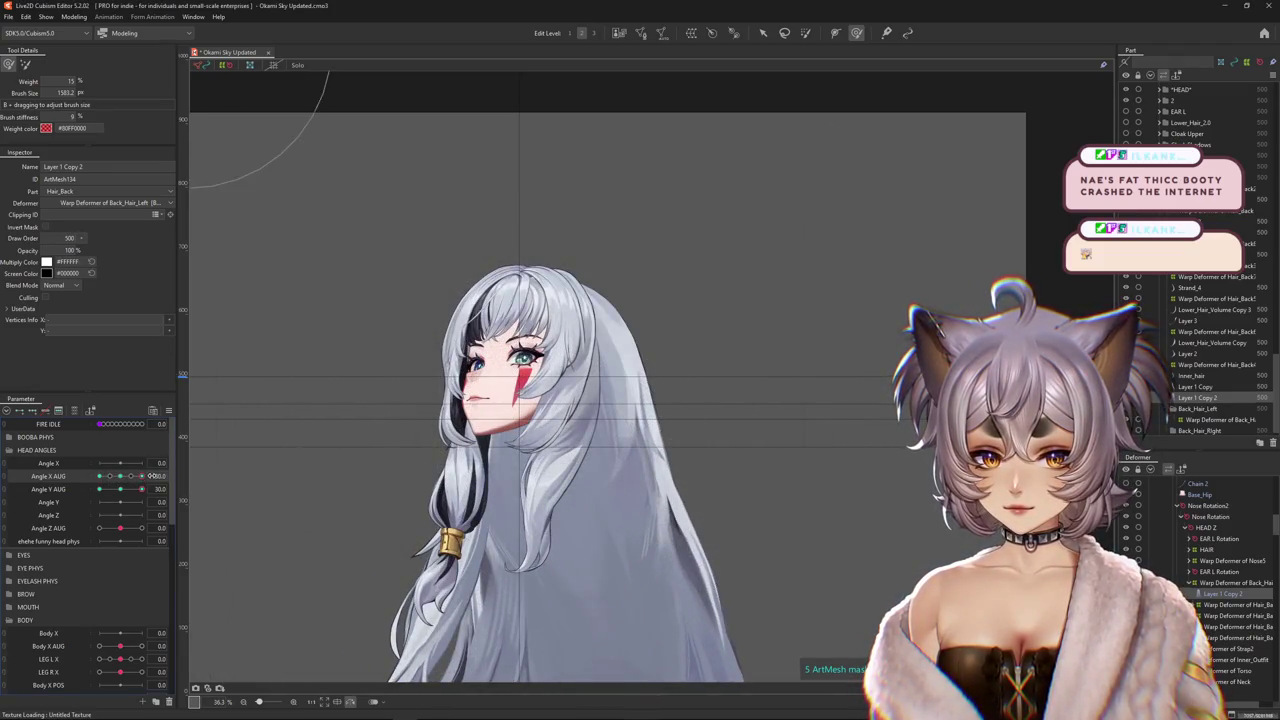
pyautogui.moveTo(141, 489); pyautogui.dragTo(329, 459)
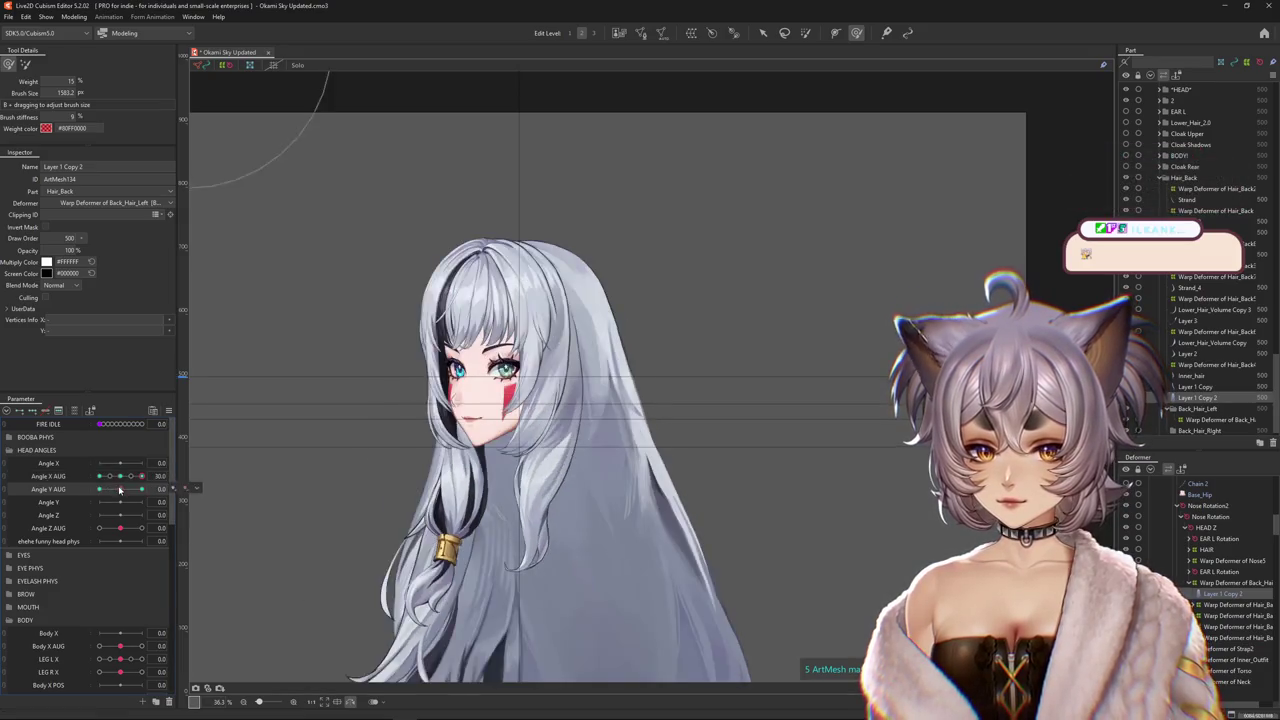
pyautogui.moveTo(571, 443)
pyautogui.mouseDown()
pyautogui.moveTo(657, 414)
pyautogui.moveTo(628, 430)
pyautogui.moveTo(588, 365)
pyautogui.mouseUp()
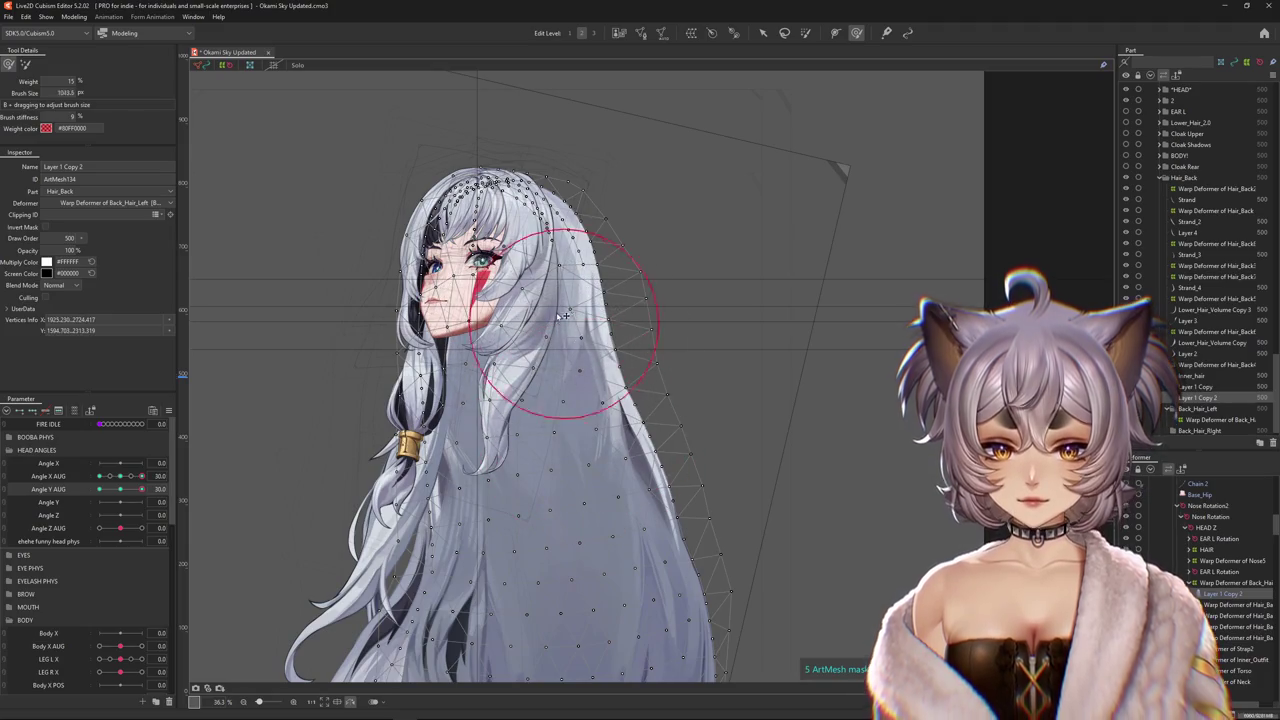
# Resize the deform brush and zoom in on the back hair at the 30/30 pose.
pyautogui.moveTo(563, 316); pyautogui.dragTo(597, 338)
pyautogui.scroll(2, 597, 338)
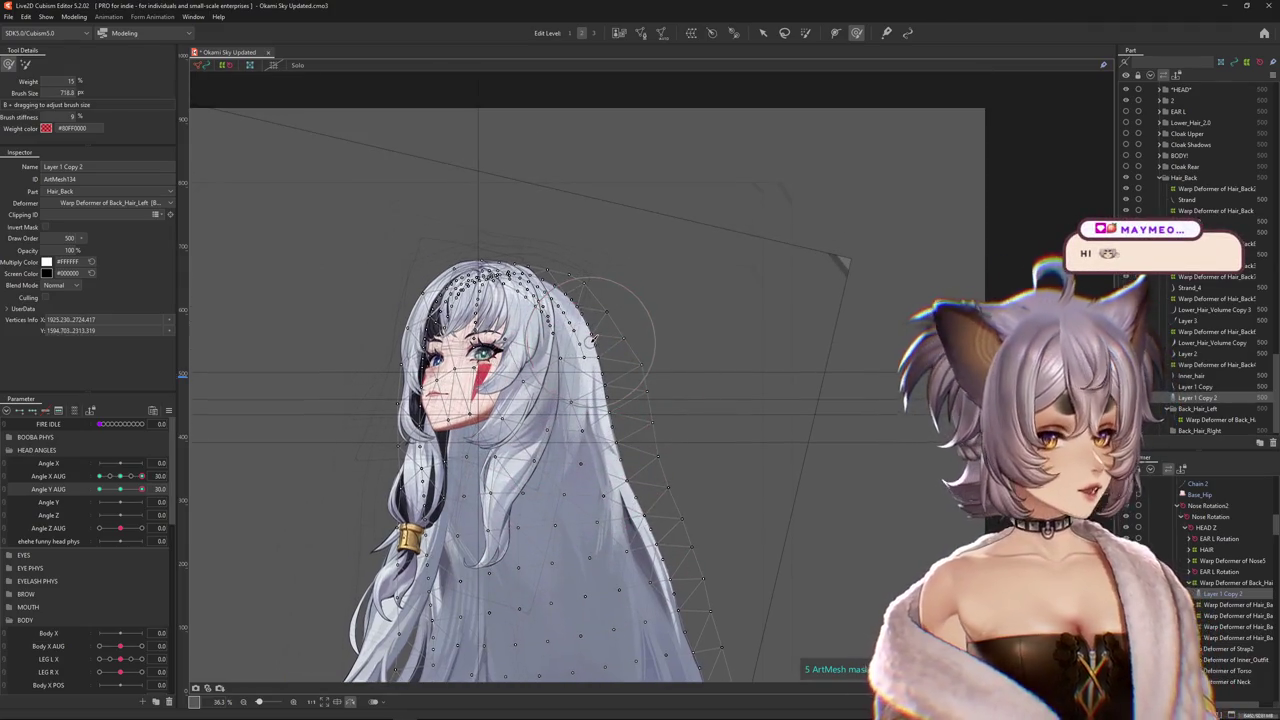
pyautogui.scroll(2, 543, 370)
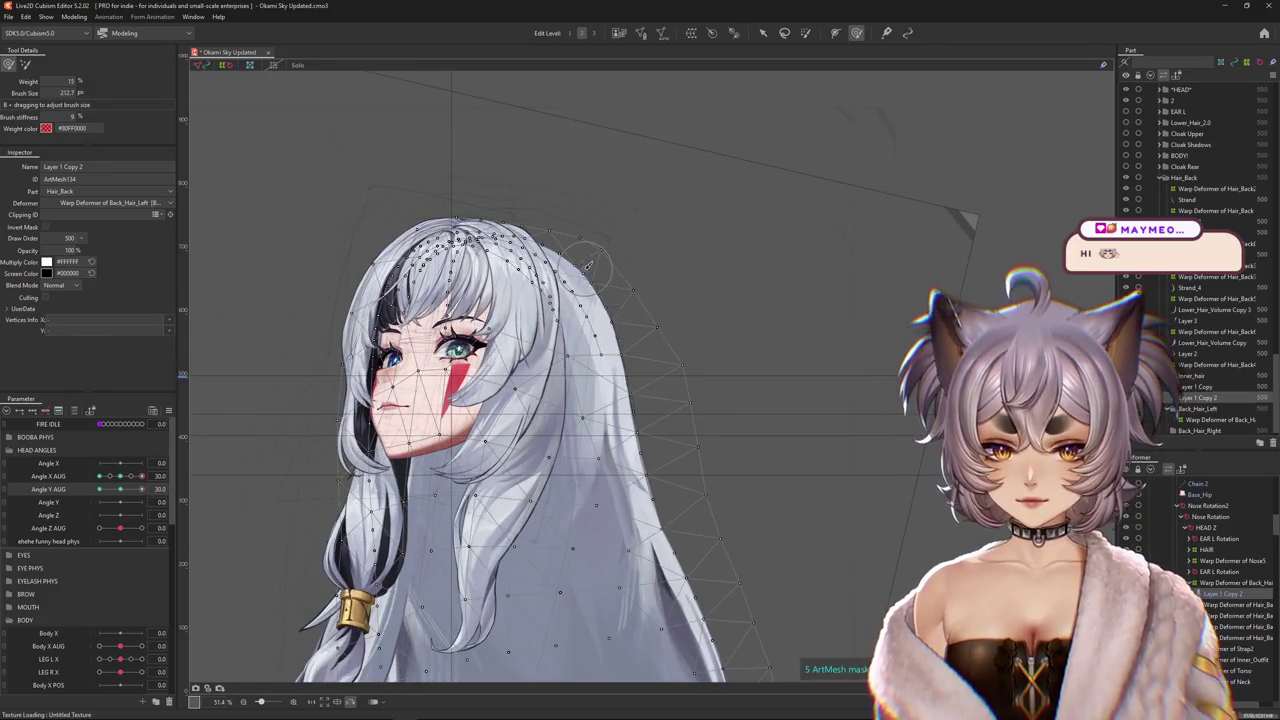
pyautogui.scroll(2, 588, 265)
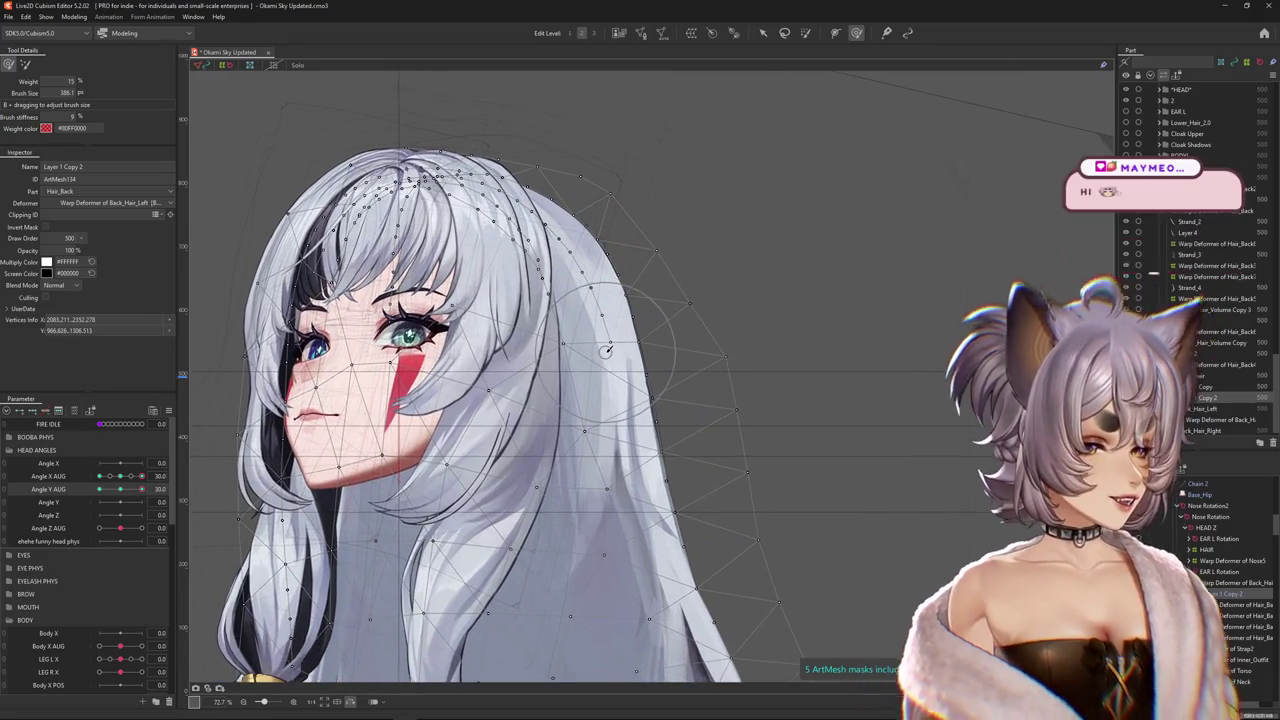
pyautogui.scroll(-2, 520, 340)
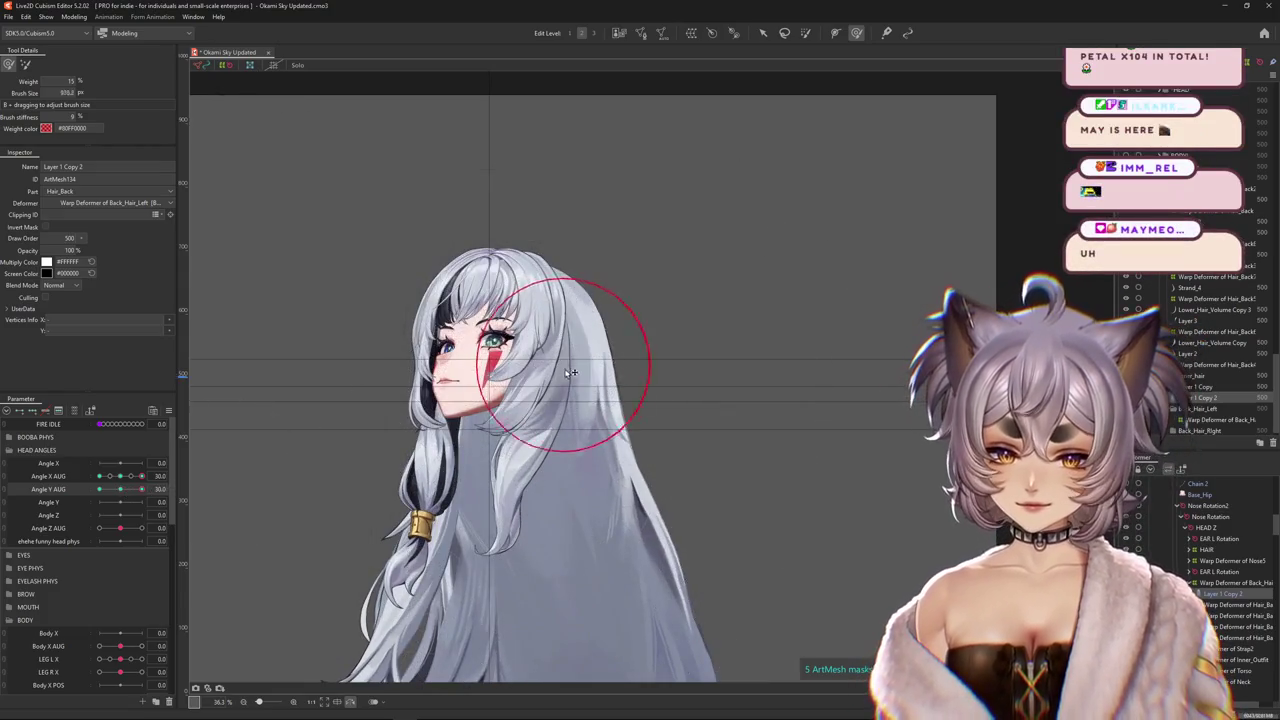
pyautogui.scroll(2, 622, 358)
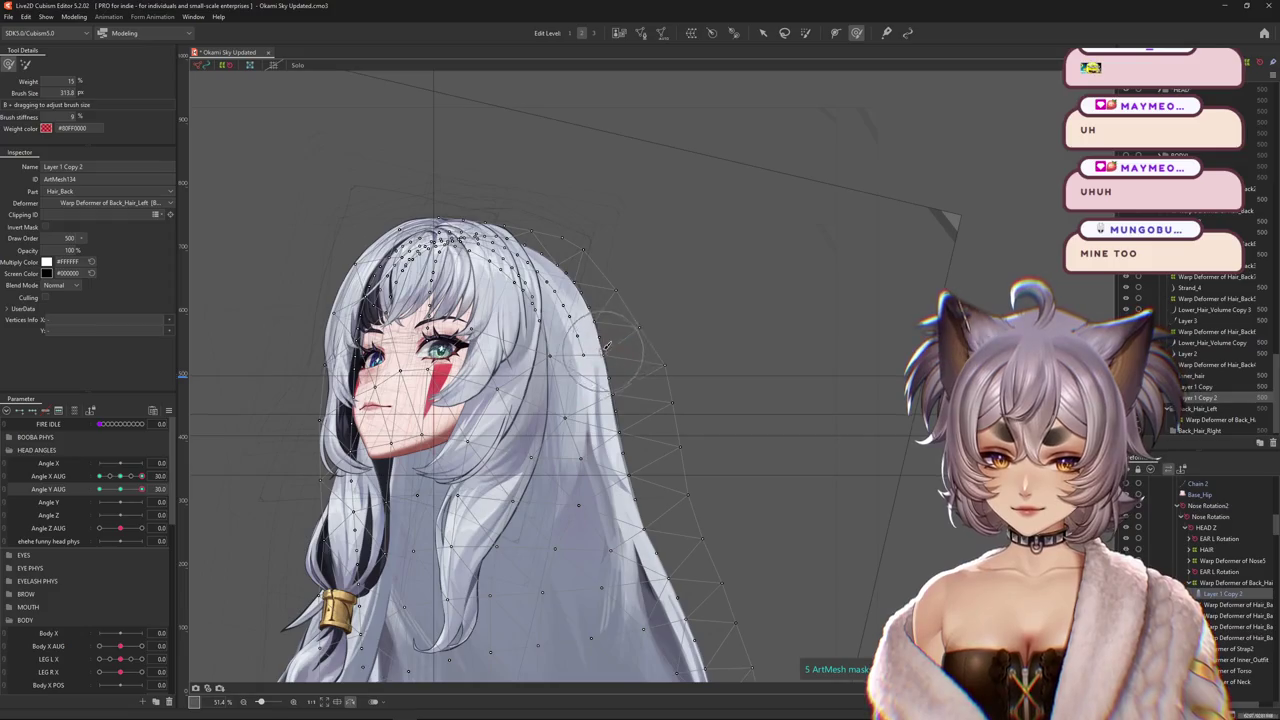
# Sculpt the back hair outward behind the head, checking the Angle Y AUG keyform options.
pyautogui.moveTo(600, 292); pyautogui.dragTo(612, 346)
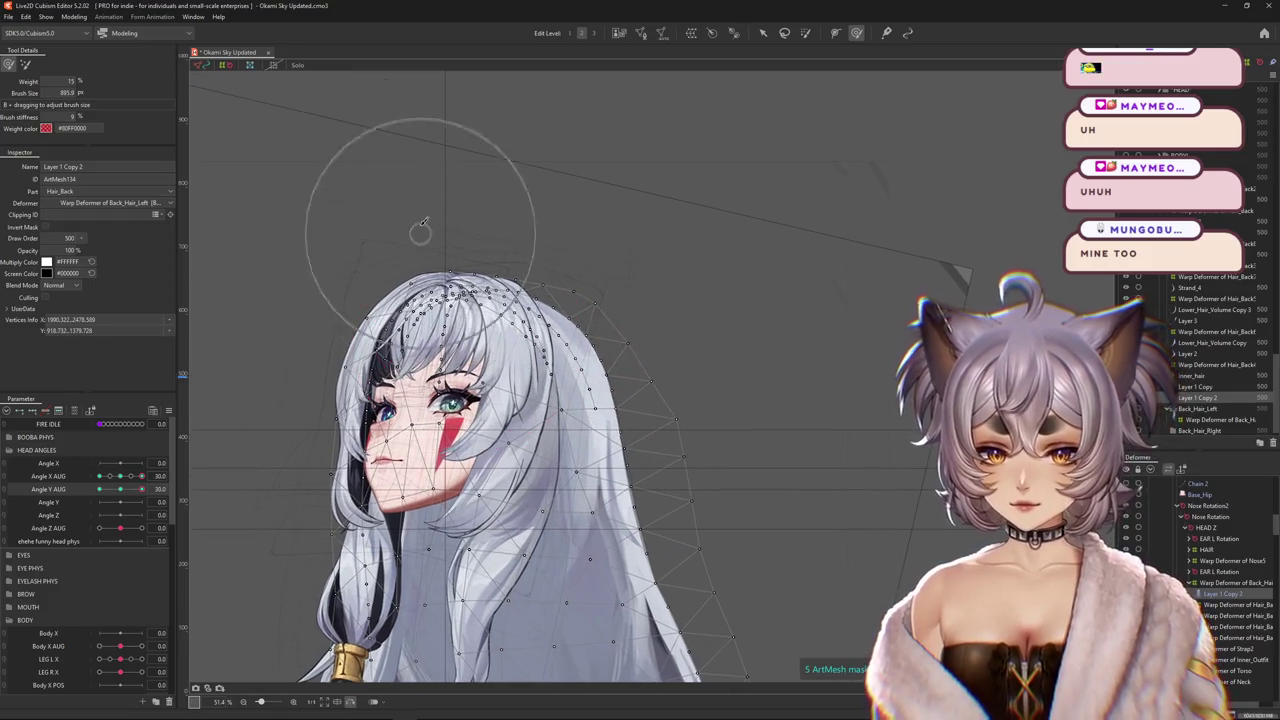
pyautogui.moveTo(466, 223)
pyautogui.mouseDown()
pyautogui.moveTo(533, 231)
pyautogui.moveTo(549, 262)
pyautogui.mouseUp()
pyautogui.moveTo(578, 310); pyautogui.dragTo(553, 378)
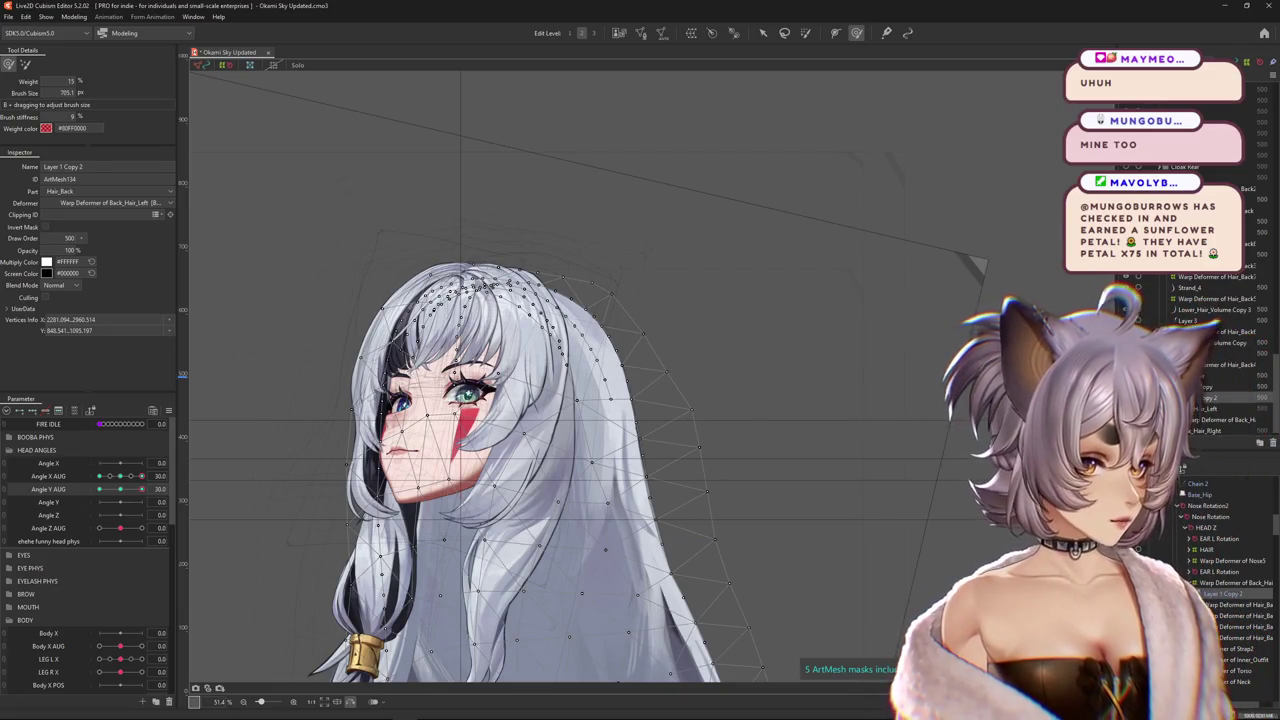
pyautogui.moveTo(288, 493); pyautogui.dragTo(722, 344)
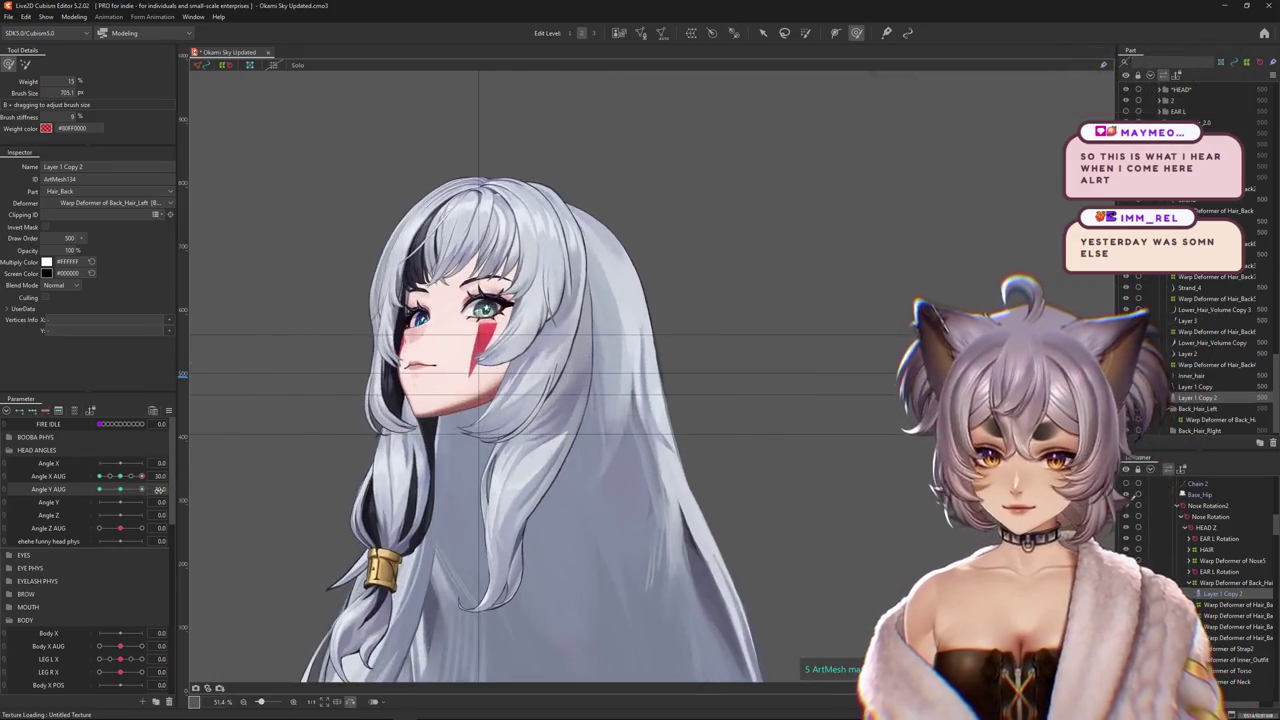
pyautogui.rightClick(203, 487)
pyautogui.moveTo(563, 420); pyautogui.dragTo(572, 428)
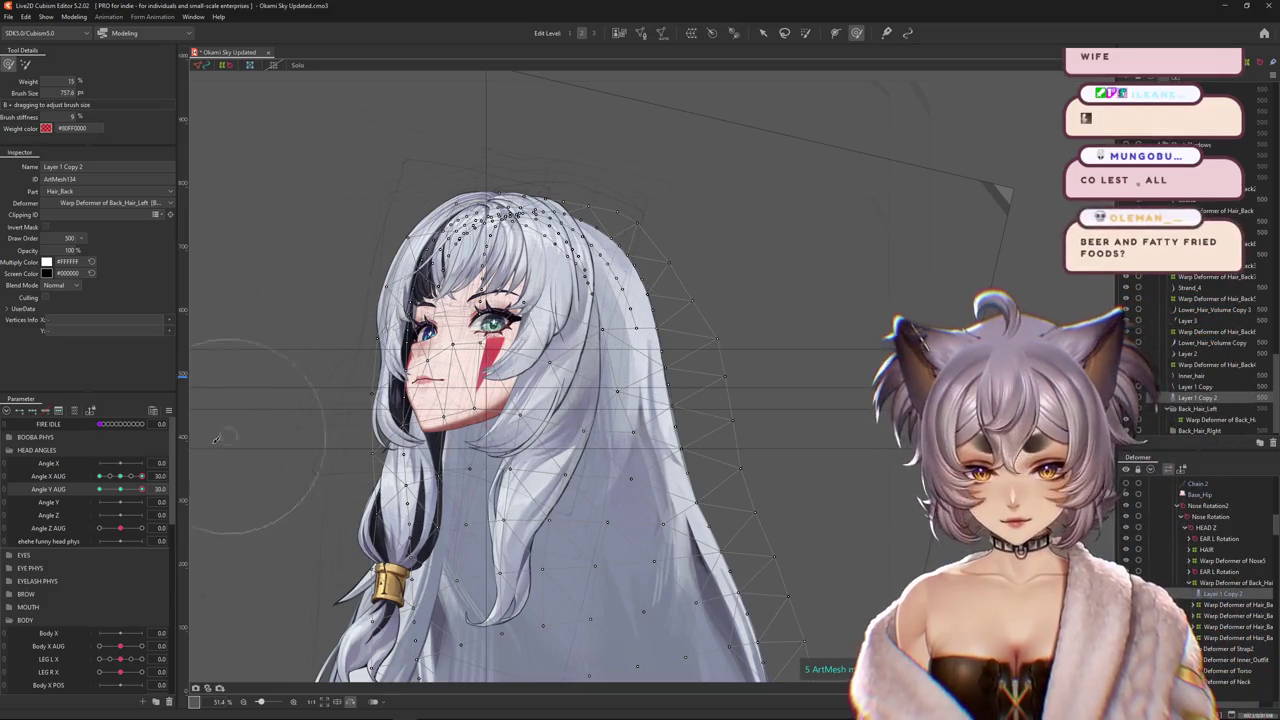
# At Angle Y AUG -30, brush-warp the back hair with an enlarged brush, sweeping Angle X AUG from 30 to -30 to check.
pyautogui.click(120, 490)
pyautogui.moveTo(120, 497); pyautogui.dragTo(95, 500)
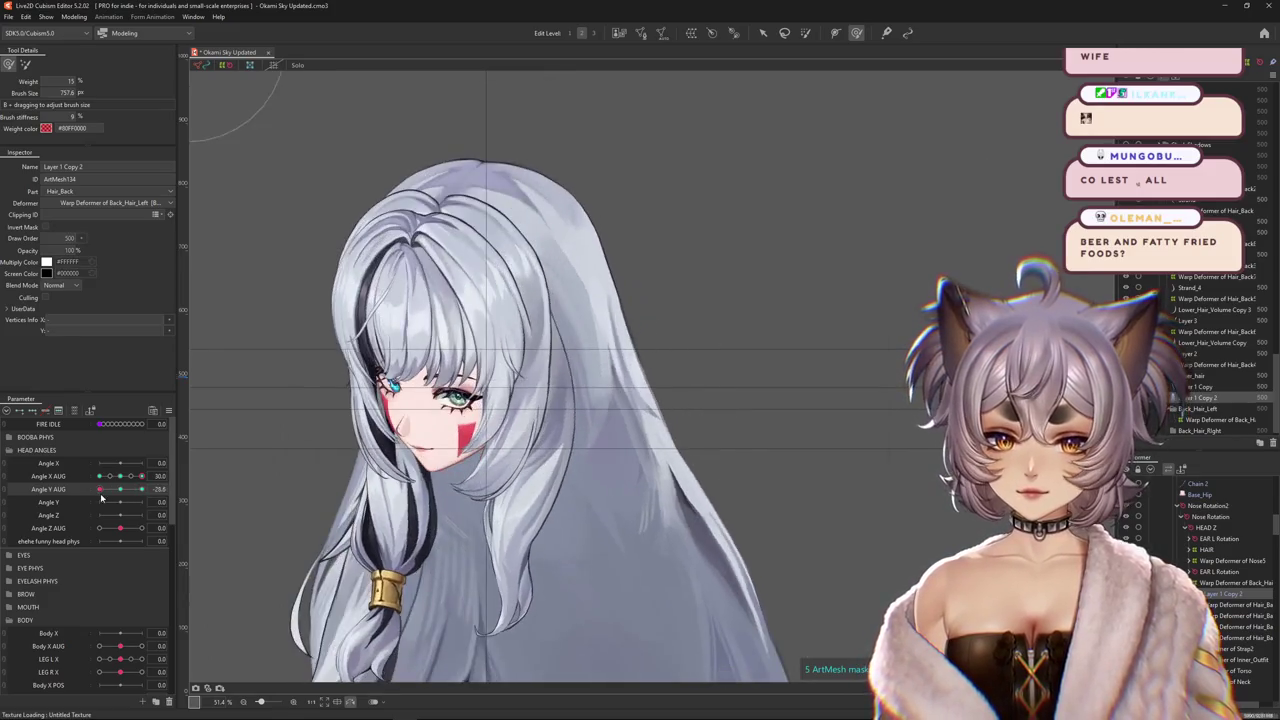
pyautogui.moveTo(636, 184); pyautogui.dragTo(686, 329)
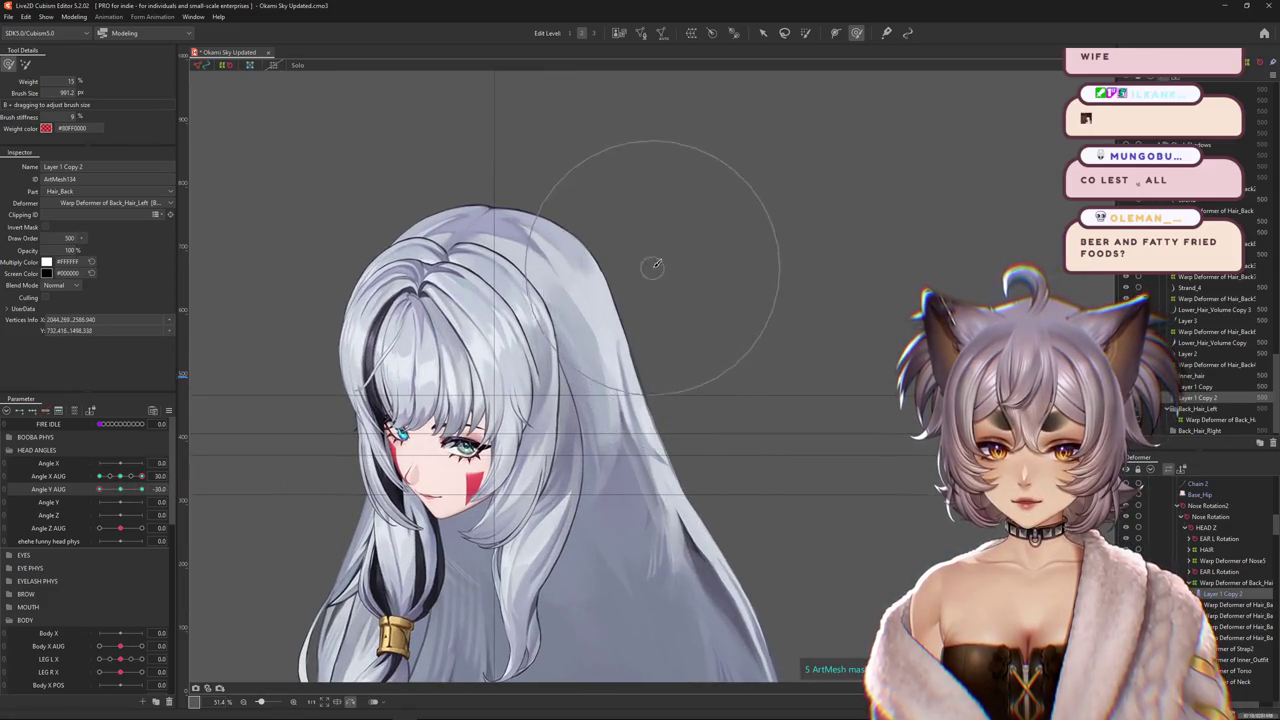
pyautogui.scroll(-3, 478, 219)
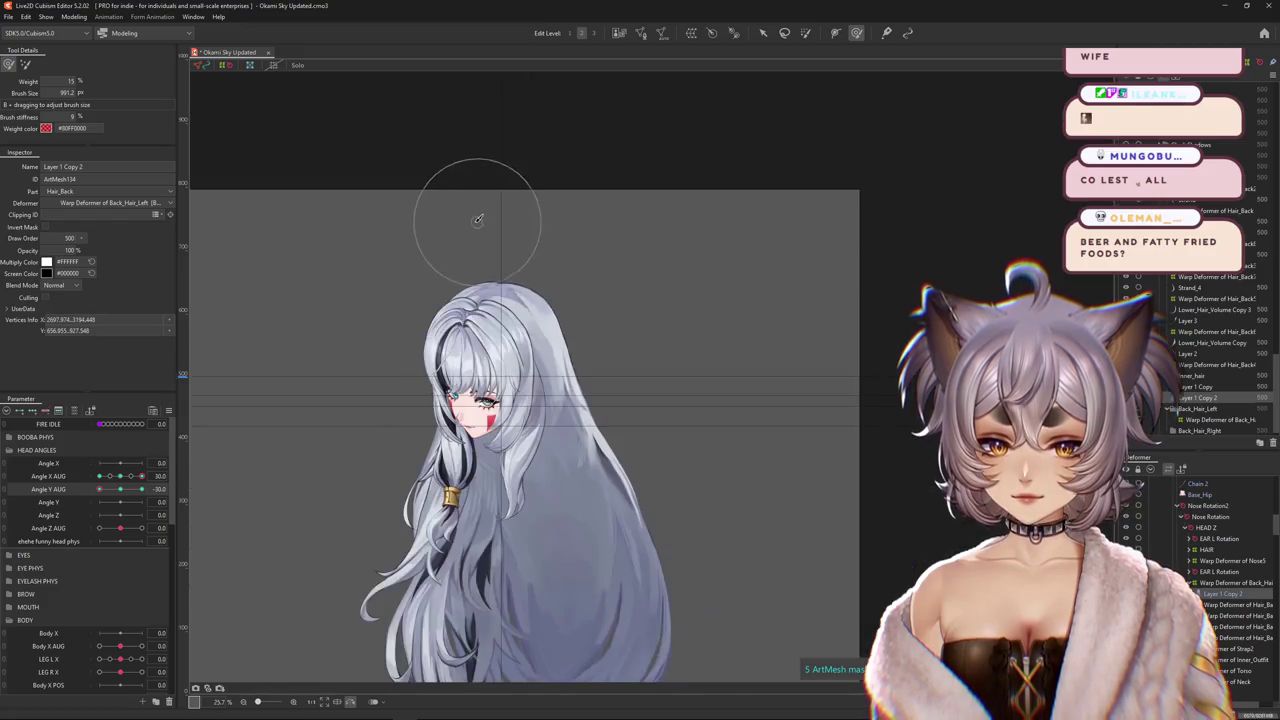
pyautogui.moveTo(111, 478); pyautogui.dragTo(141, 477)
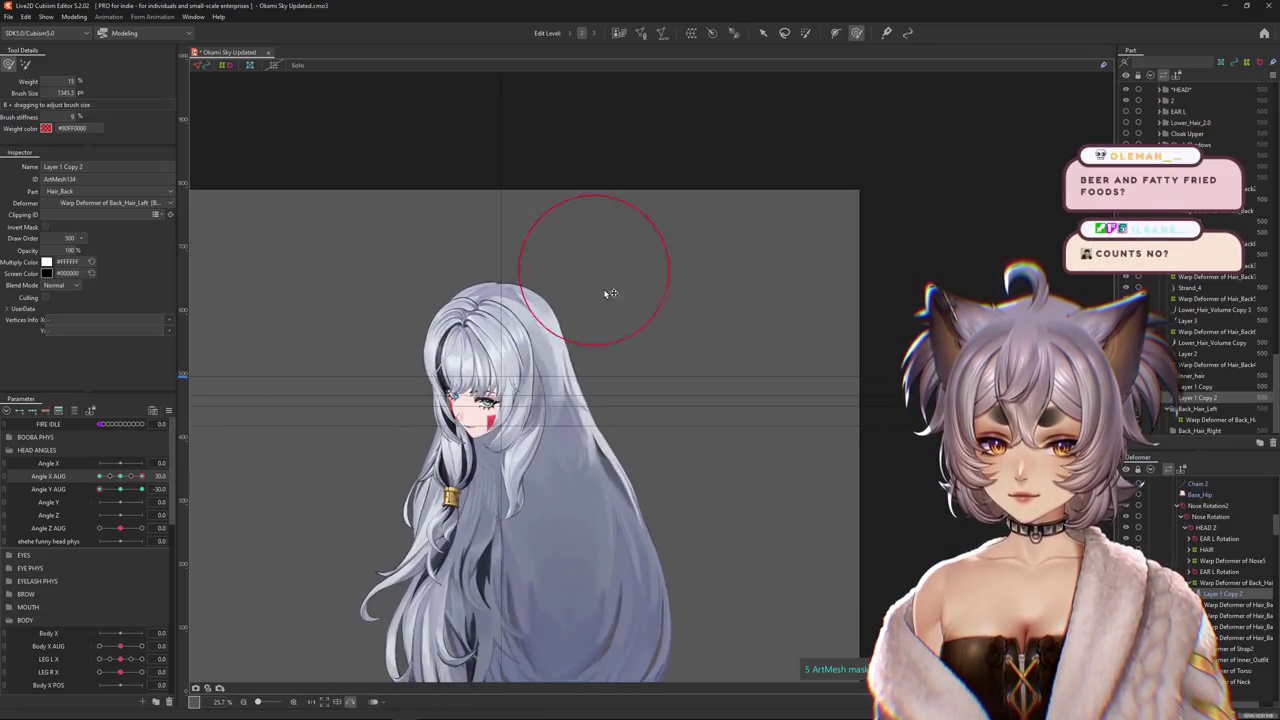
pyautogui.moveTo(617, 311); pyautogui.dragTo(643, 348)
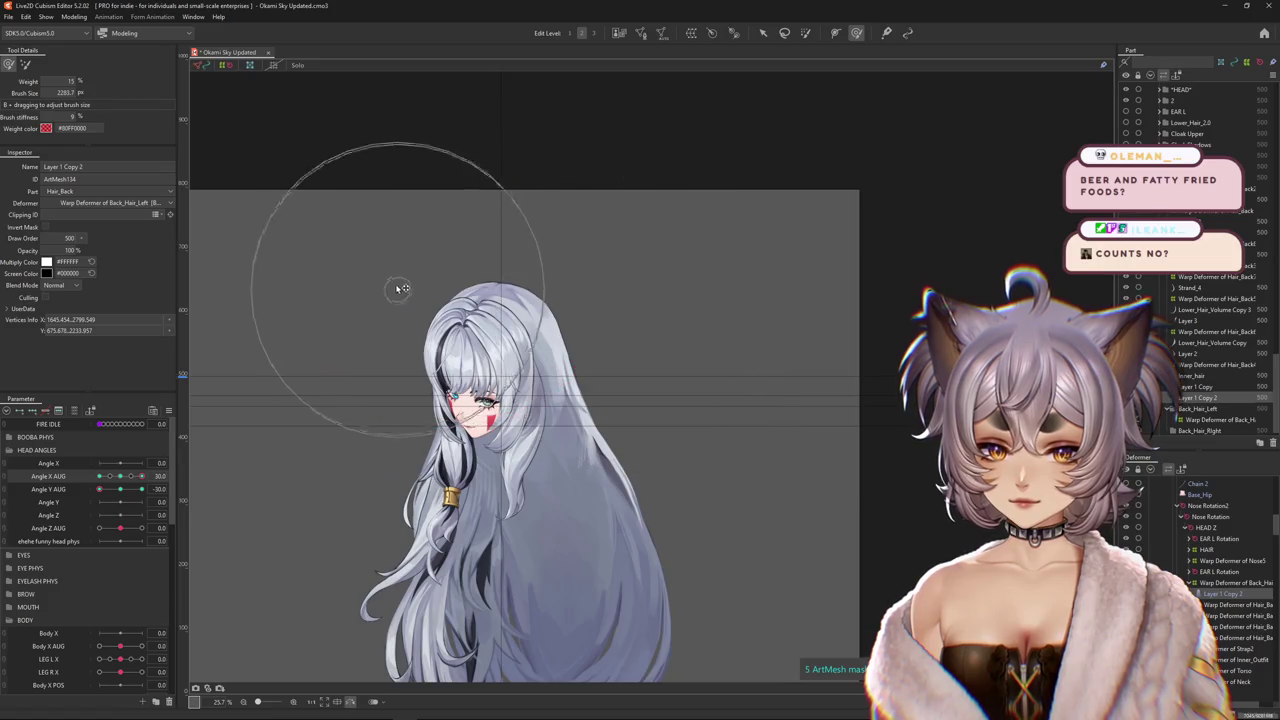
pyautogui.moveTo(141, 477); pyautogui.dragTo(99, 476)
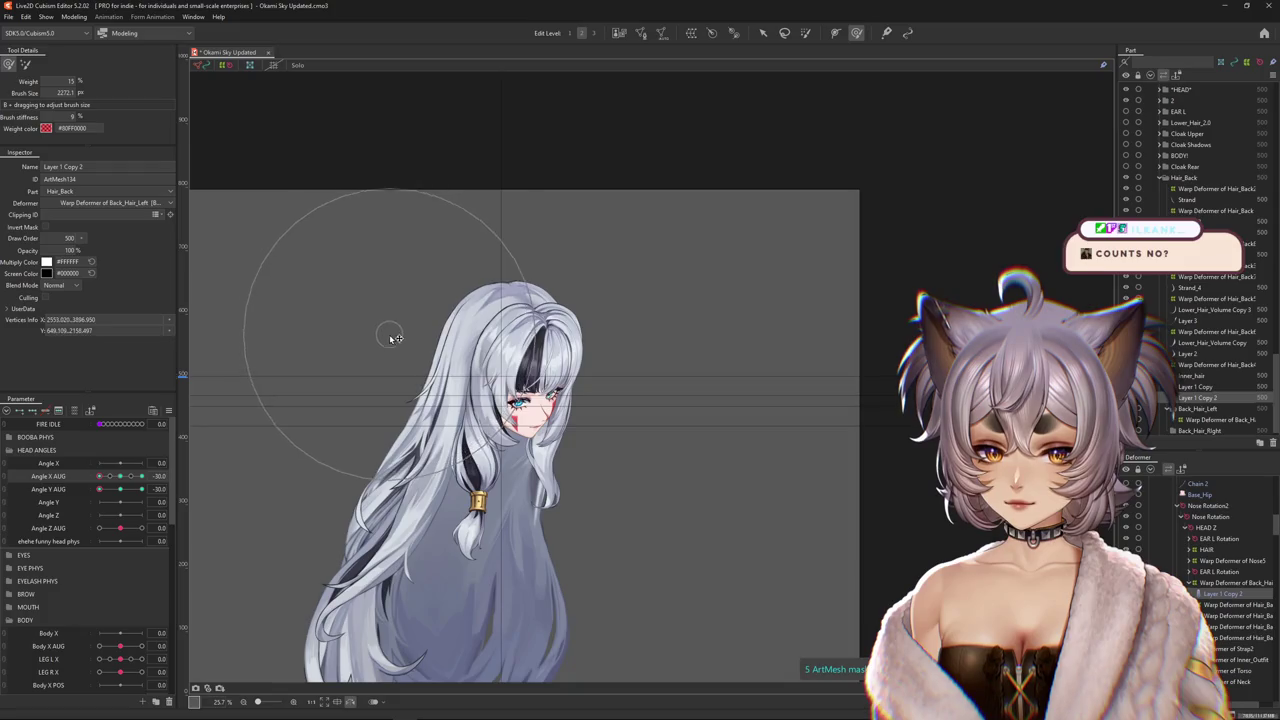
pyautogui.moveTo(99, 476)
pyautogui.mouseDown()
pyautogui.moveTo(148, 476)
pyautogui.moveTo(55, 486)
pyautogui.mouseUp()
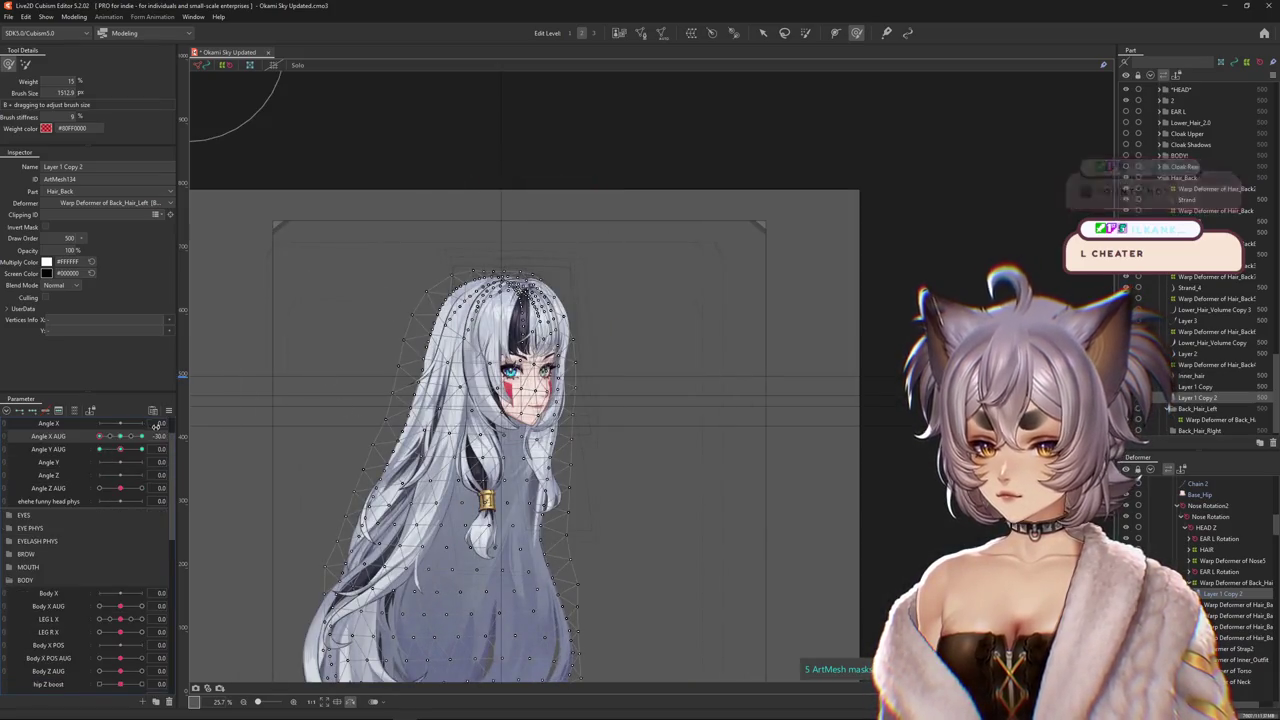
# Apply the mirror-motion parameter option and confirm its settings.
pyautogui.click(169, 411)
pyautogui.click(227, 493)
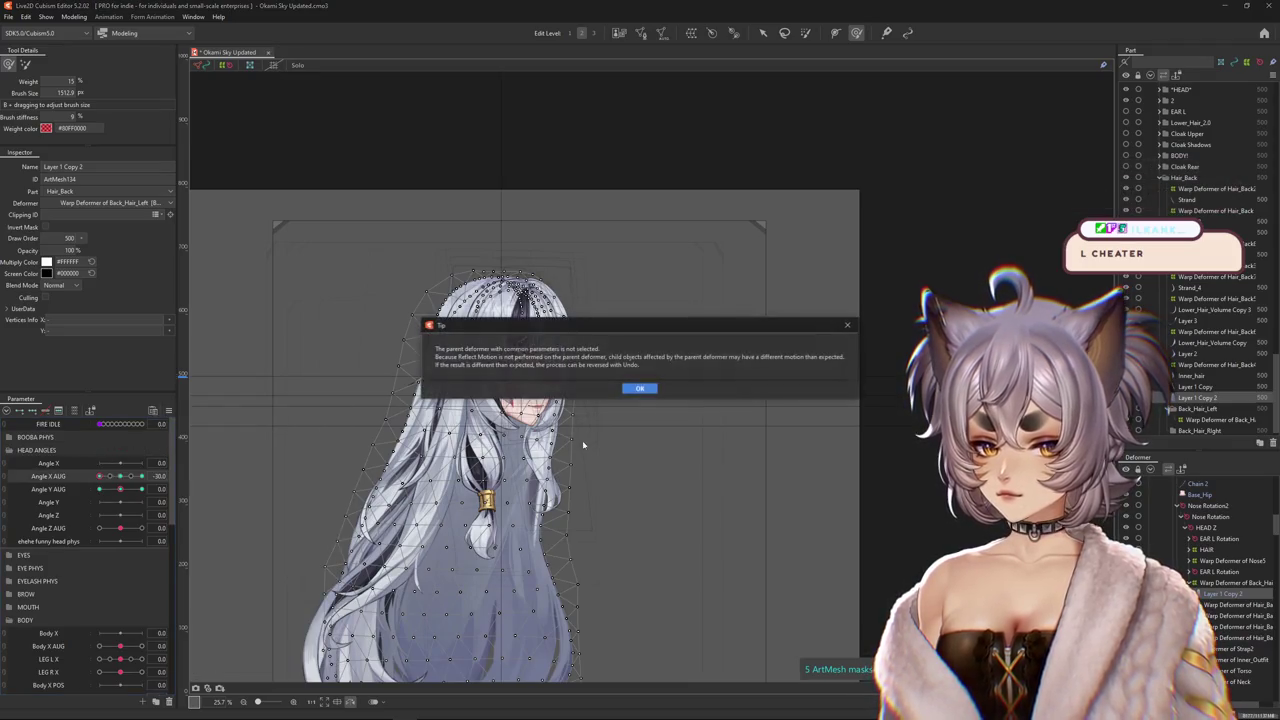
pyautogui.click(634, 389)
pyautogui.click(619, 460)
# Brush-warp the back hair with a larger brush at the opposite Angle X AUG side, checking the Angle Y tilt.
pyautogui.click(141, 476)
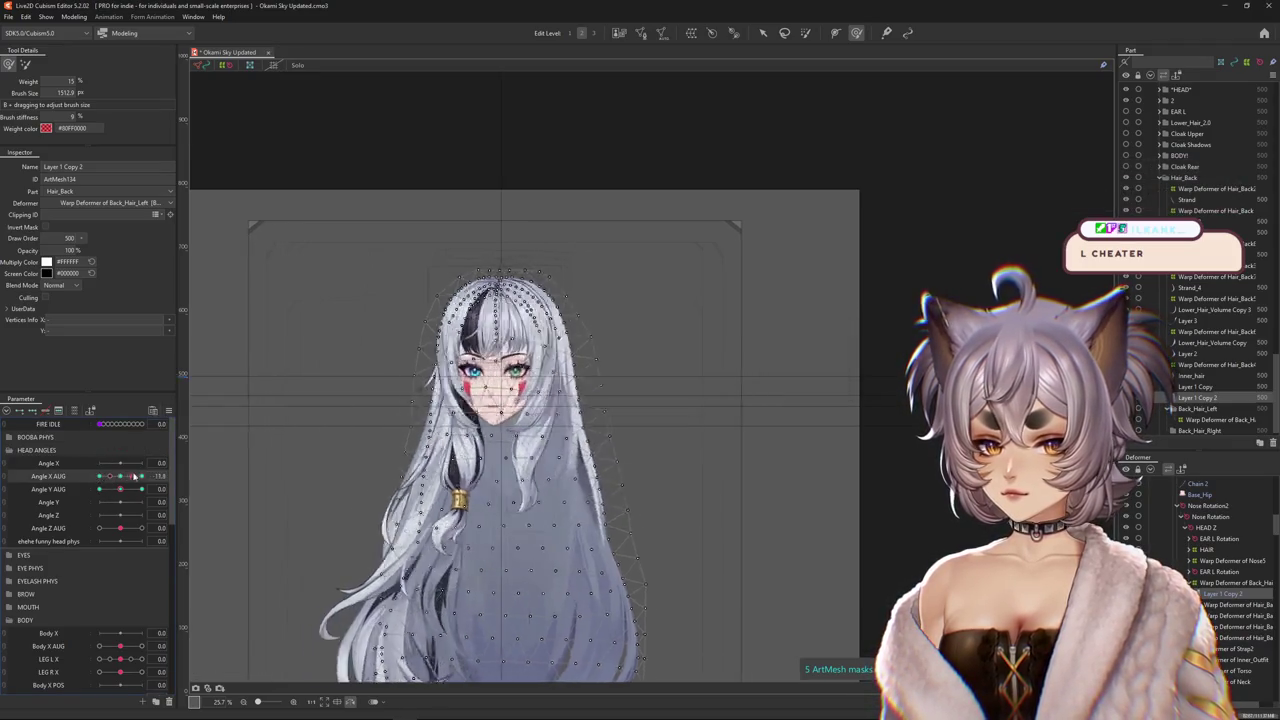
pyautogui.moveTo(148, 470)
pyautogui.mouseDown()
pyautogui.moveTo(99, 476)
pyautogui.moveTo(145, 491)
pyautogui.moveTo(108, 477)
pyautogui.moveTo(152, 476)
pyautogui.mouseUp()
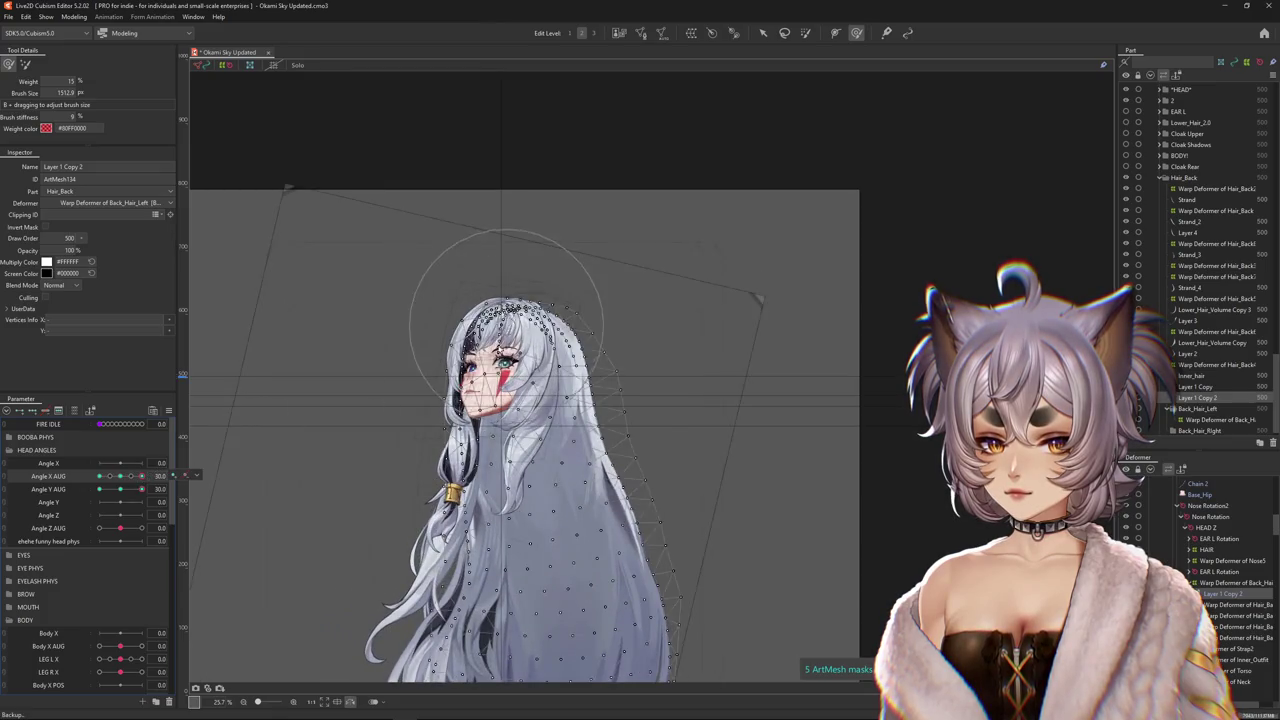
pyautogui.scroll(3, 506, 312)
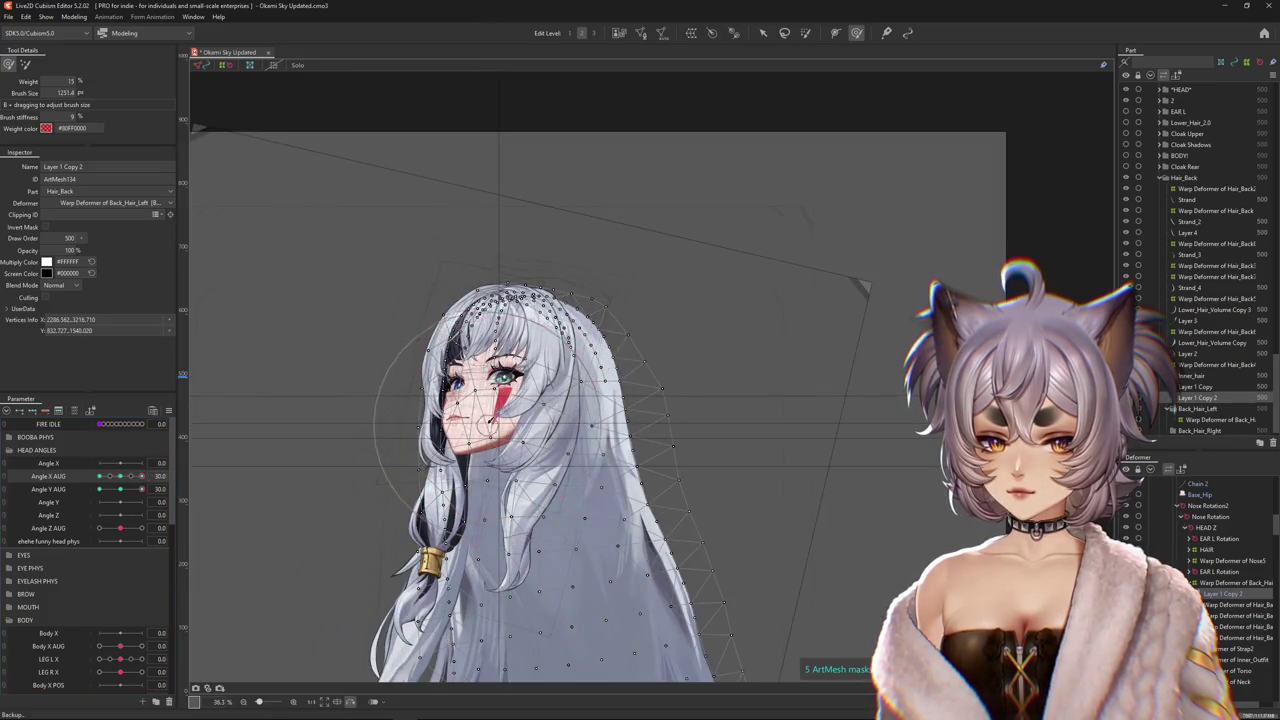
pyautogui.moveTo(488, 420); pyautogui.dragTo(500, 494)
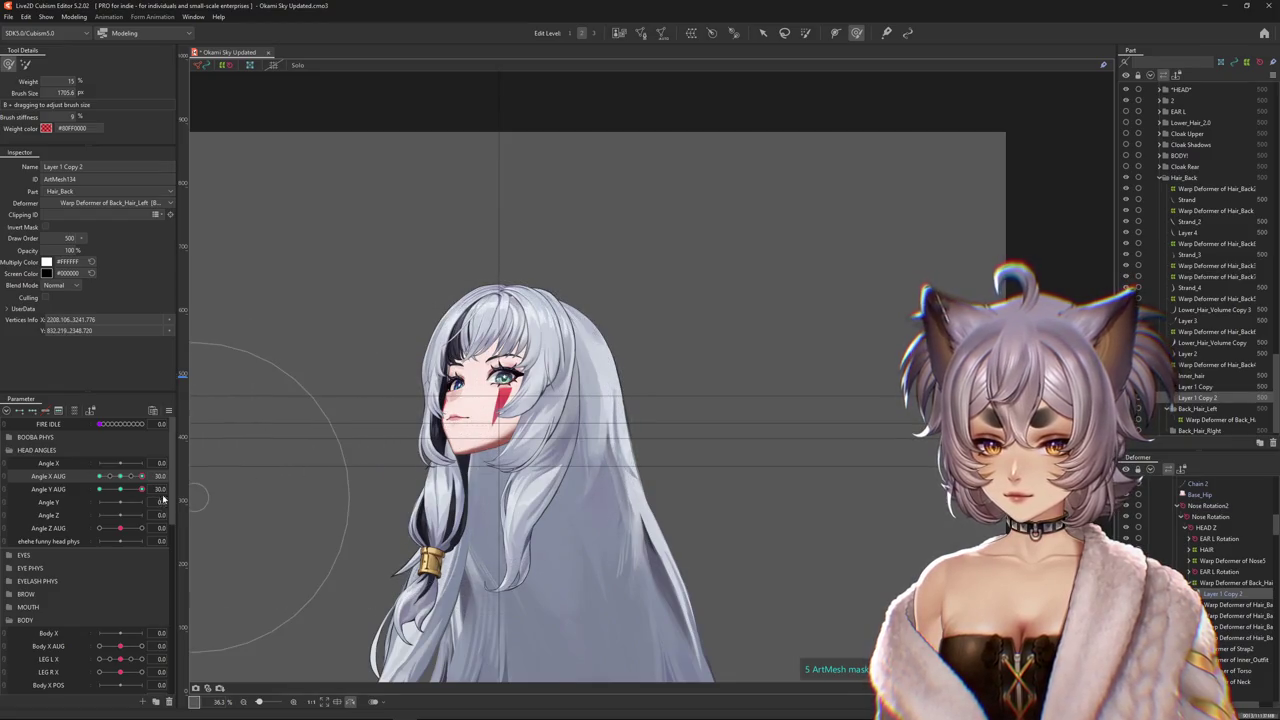
pyautogui.moveTo(141, 476); pyautogui.dragTo(76, 486)
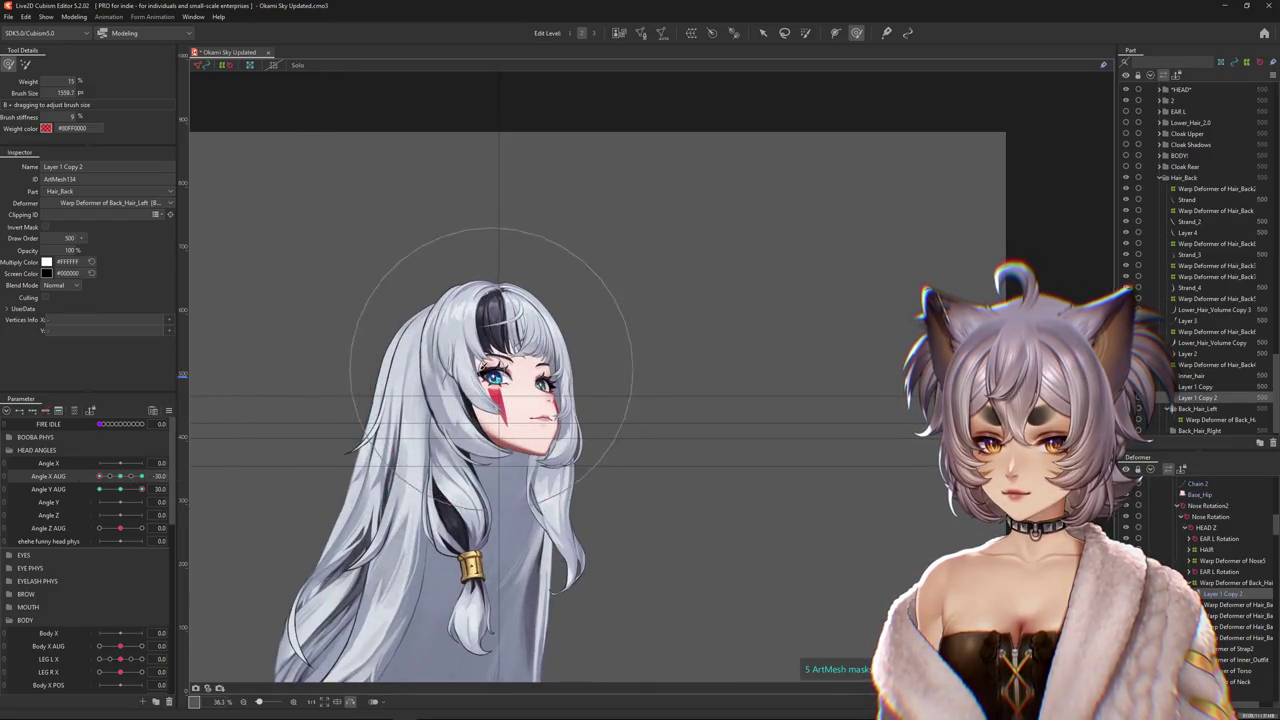
pyautogui.moveTo(430, 315); pyautogui.dragTo(485, 365)
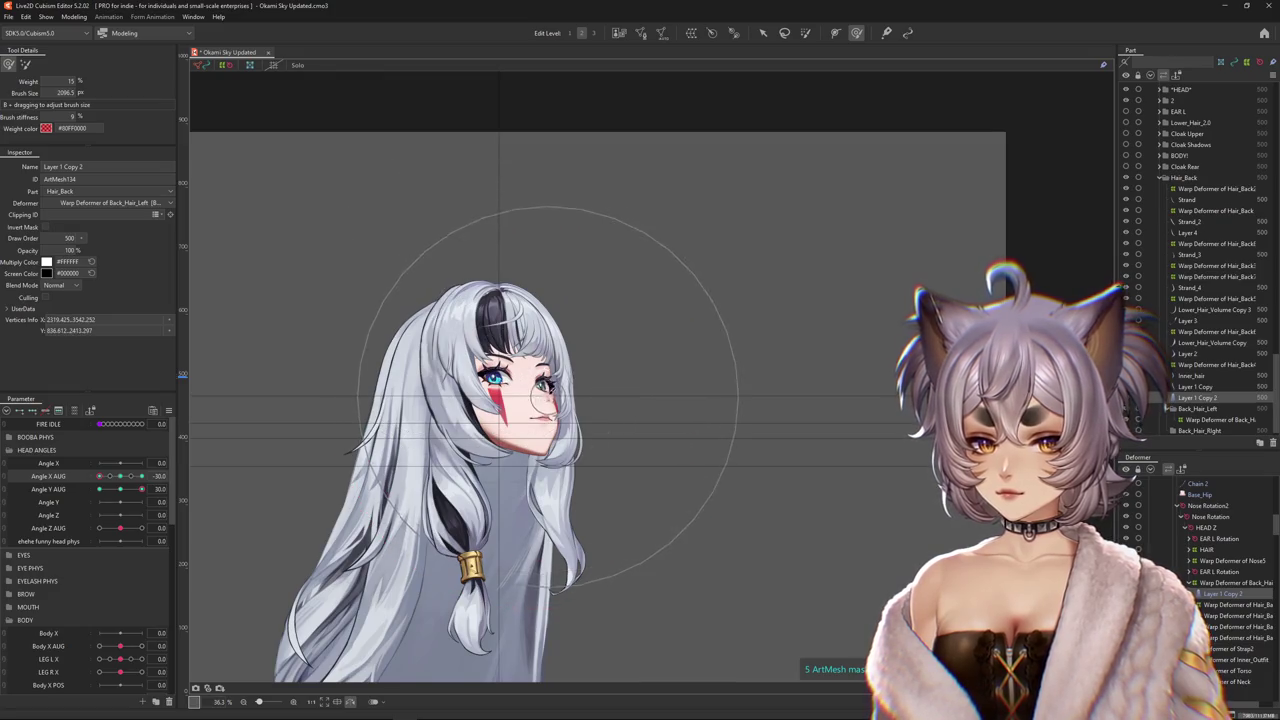
pyautogui.moveTo(141, 489)
pyautogui.mouseDown()
pyautogui.moveTo(100, 490)
pyautogui.moveTo(141, 477)
pyautogui.mouseUp()
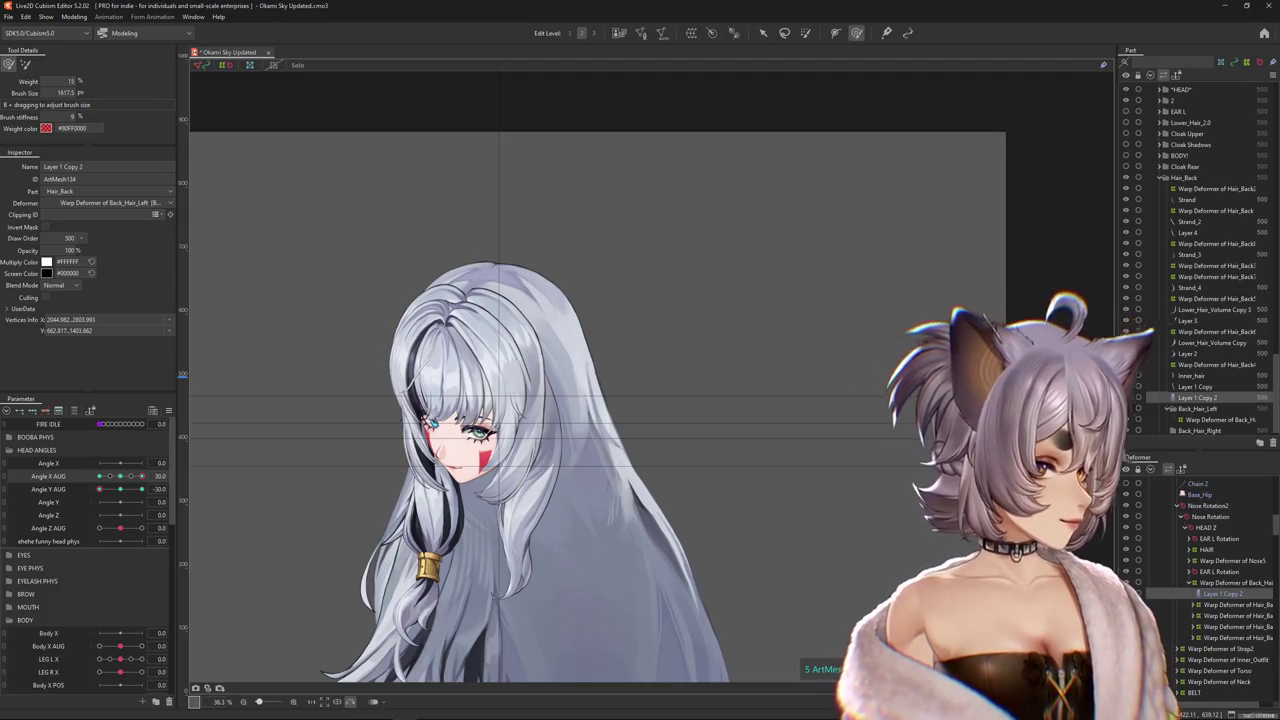
# Zoom in and nudge the back hair outline near the crown, hiding the wireframe to inspect it.
pyautogui.scroll(3, 290, 310)
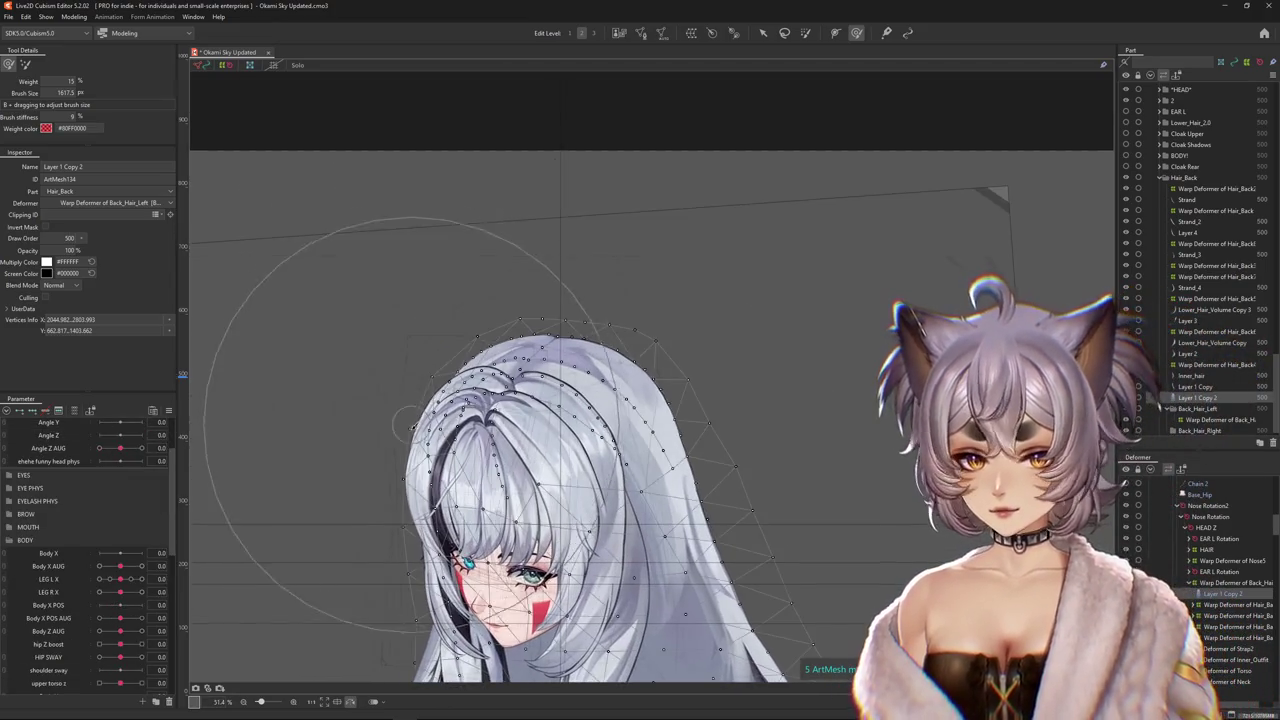
pyautogui.moveTo(398, 332); pyautogui.dragTo(400, 415)
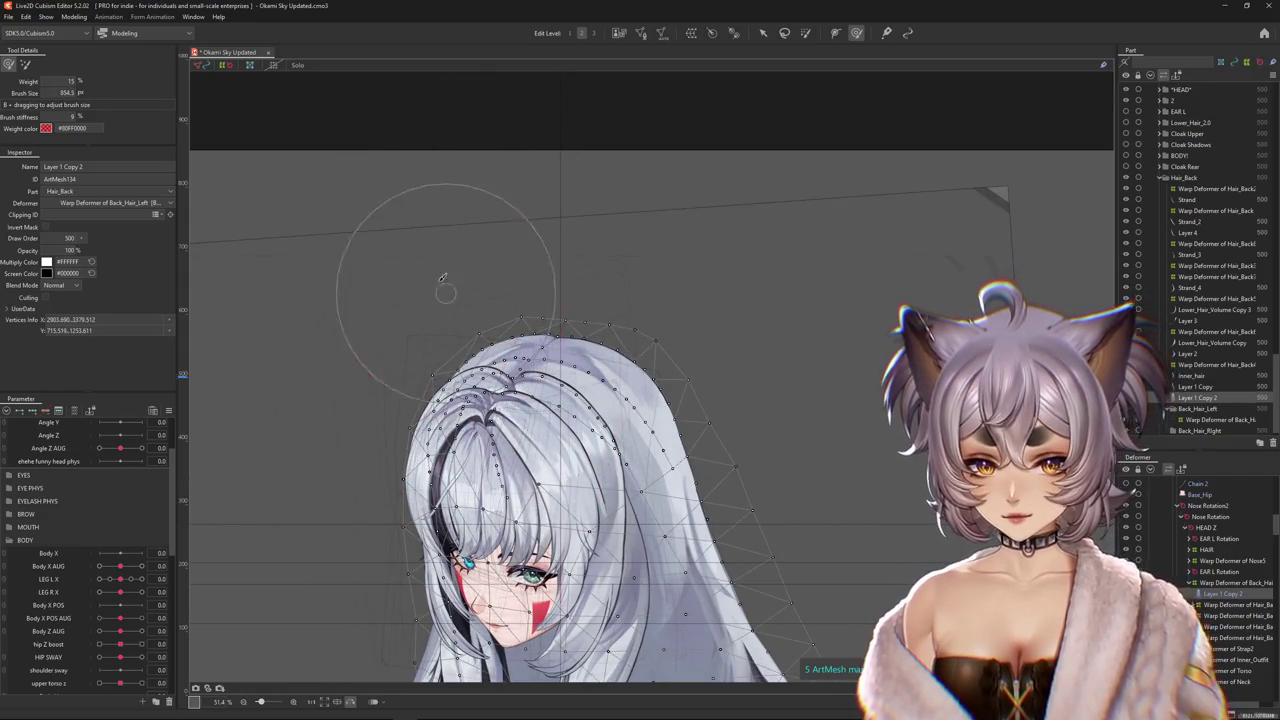
pyautogui.press('Escape')
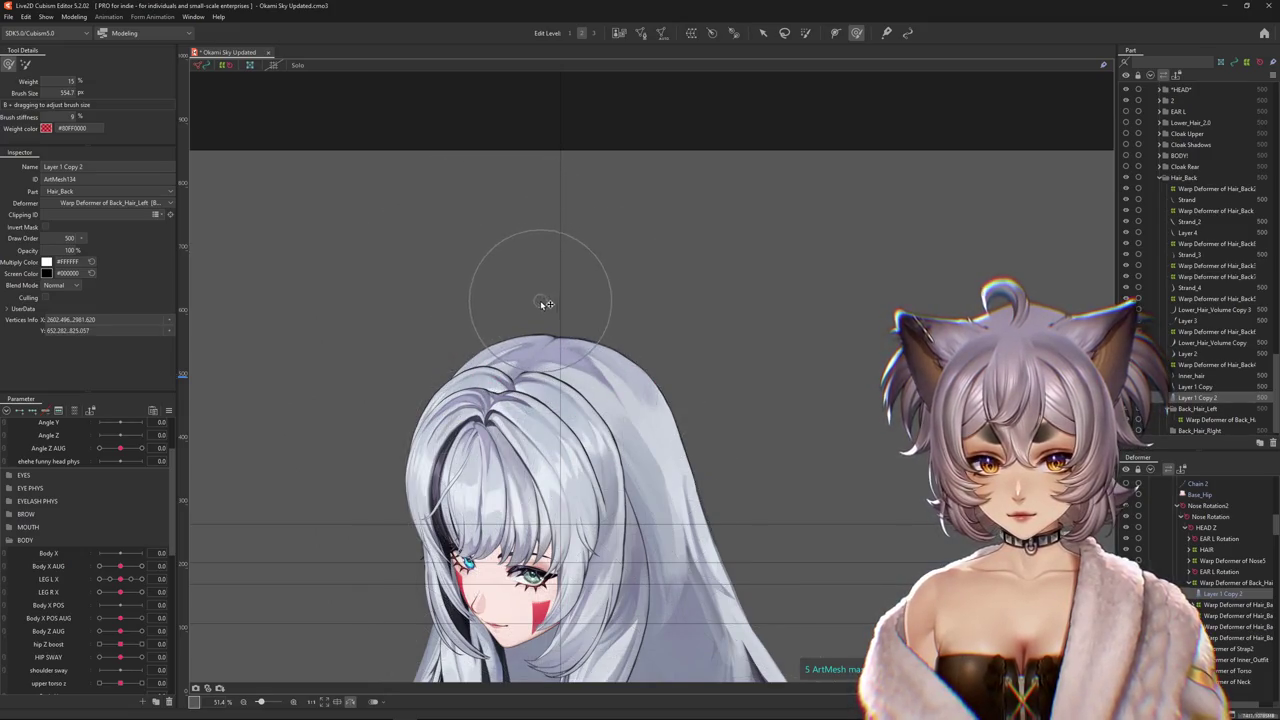
pyautogui.scroll(6, 672, 416)
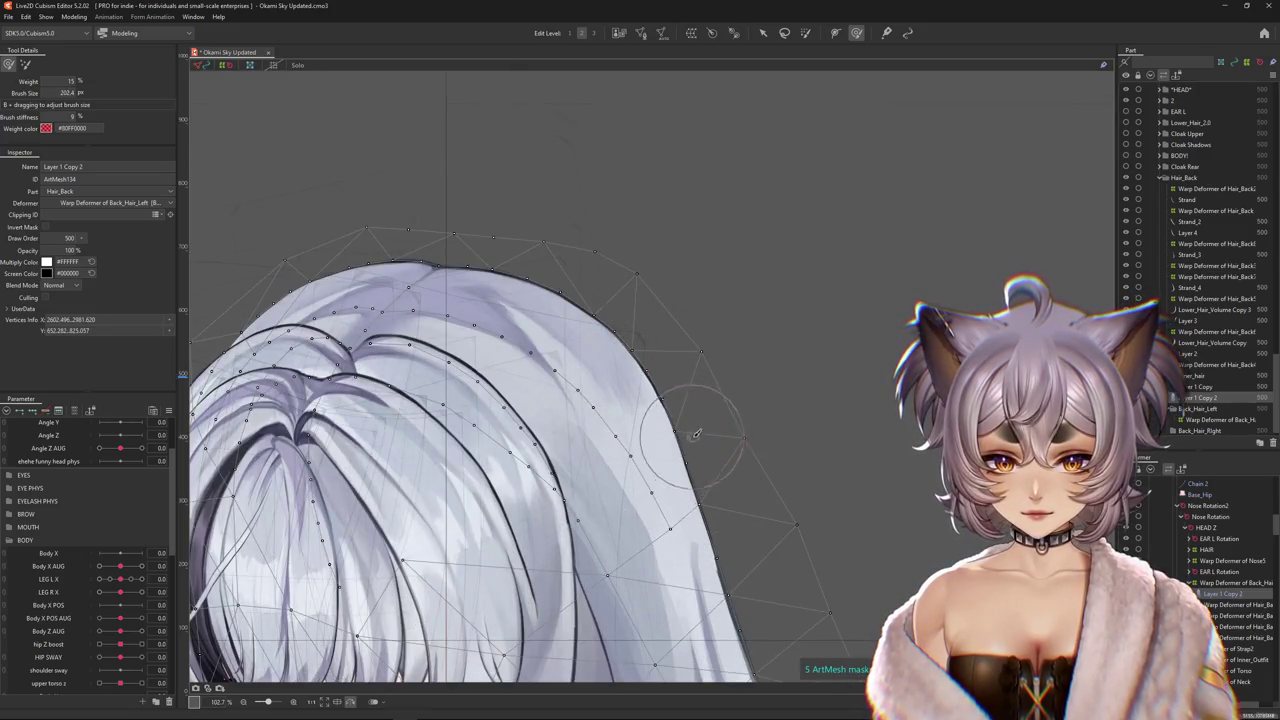
pyautogui.moveTo(724, 494)
pyautogui.mouseDown()
pyautogui.moveTo(677, 449)
pyautogui.moveTo(707, 443)
pyautogui.mouseUp()
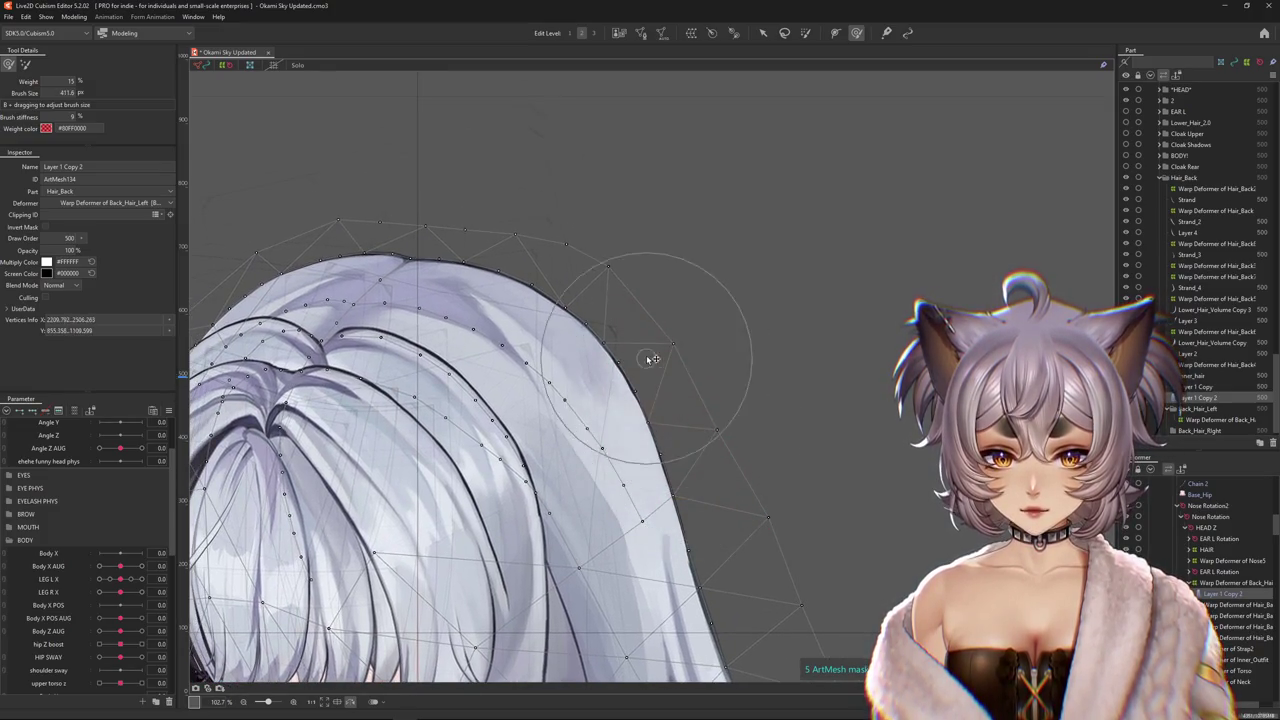
pyautogui.scroll(-5, 697, 403)
pyautogui.scroll(2, 771, 486)
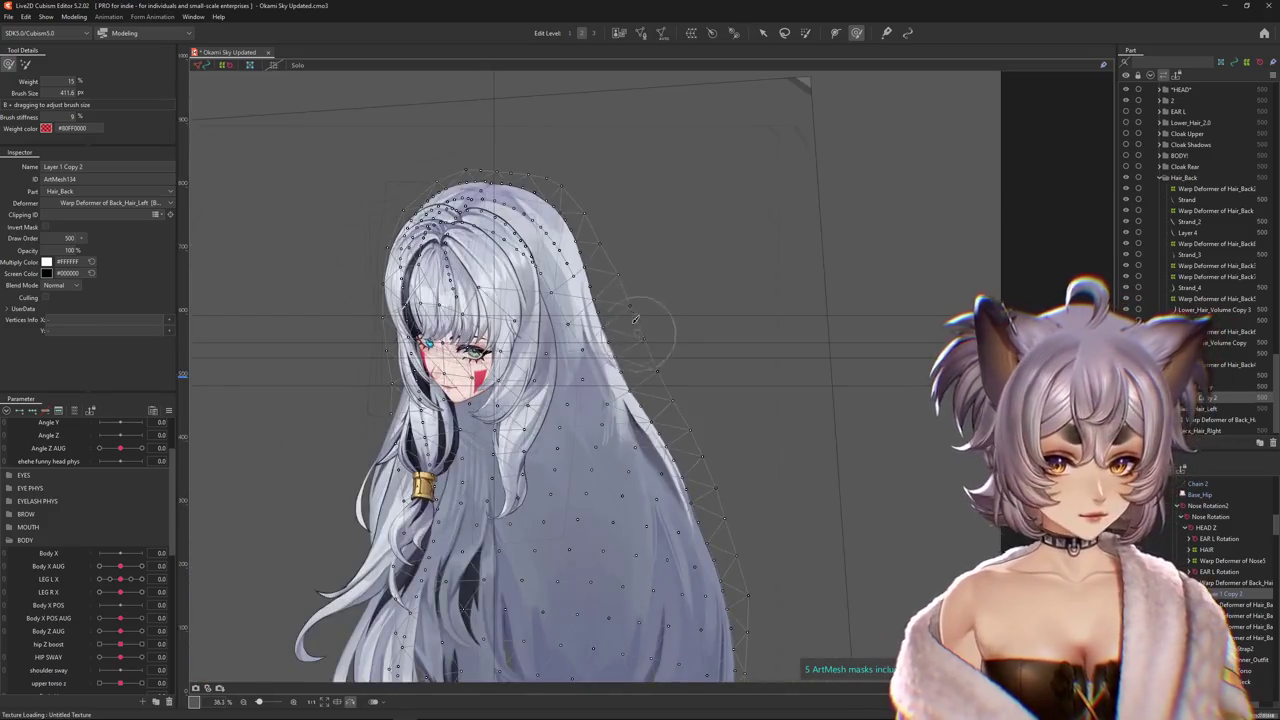
pyautogui.scroll(2, 105, 464)
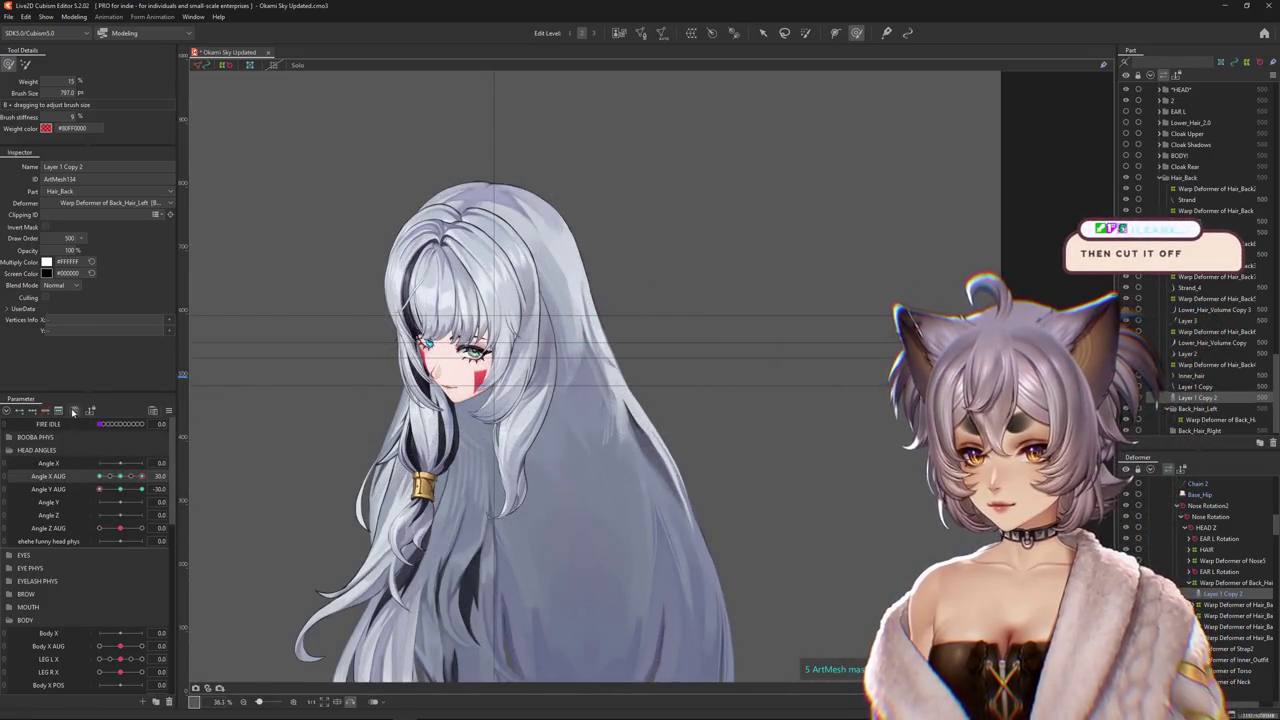
# Flip the head tilt to its other extreme and preview the head swinging through its angles.
pyautogui.click(73, 412)
pyautogui.click(645, 479)
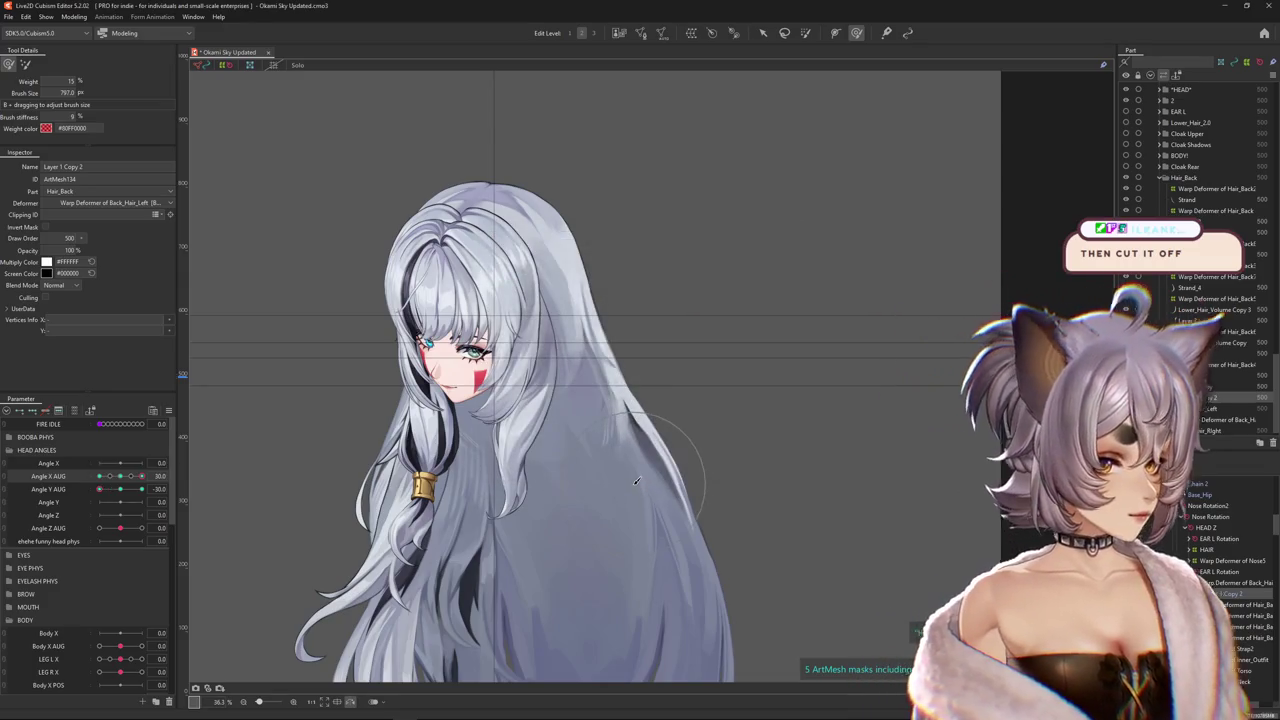
pyautogui.moveTo(636, 481); pyautogui.dragTo(669, 551)
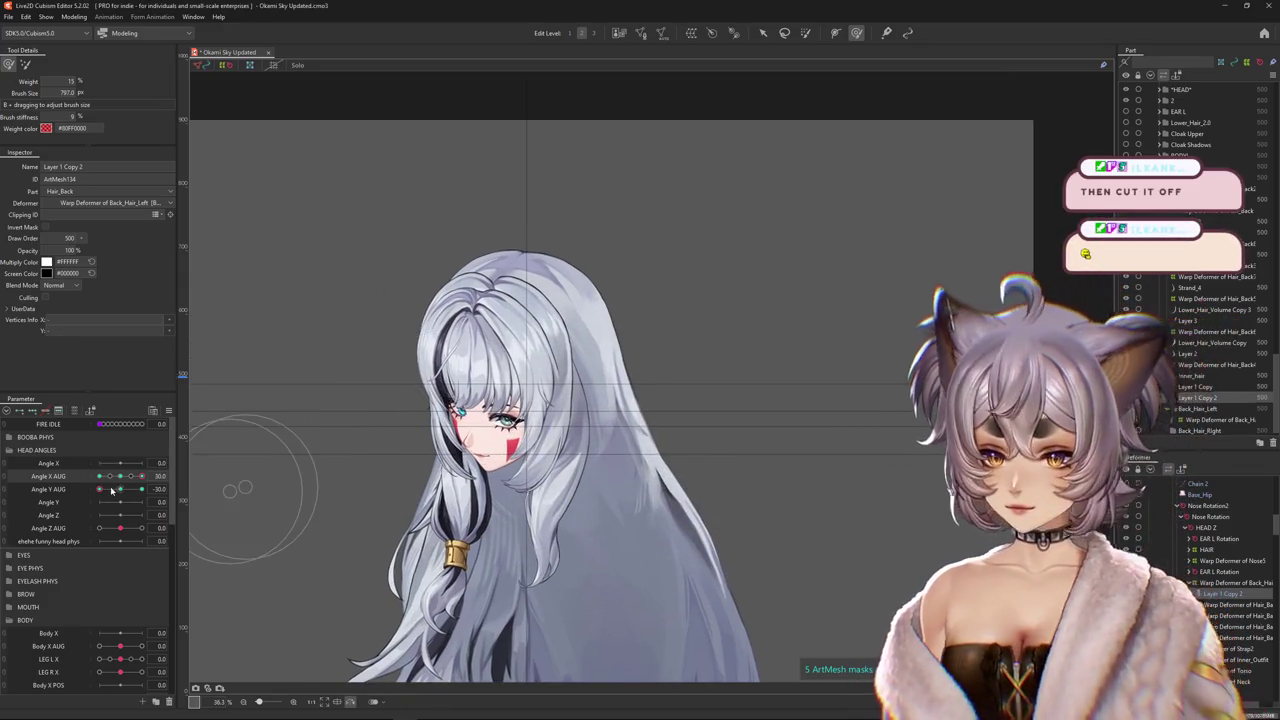
pyautogui.moveTo(112, 489); pyautogui.dragTo(142, 492)
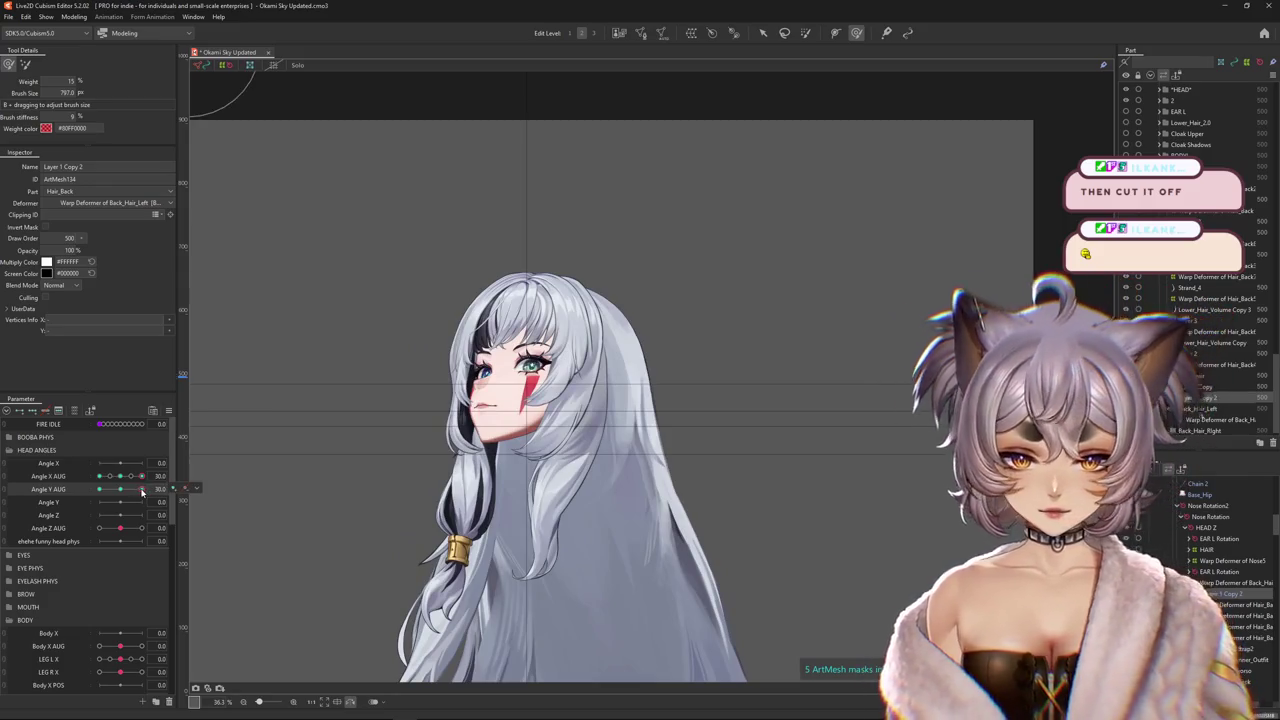
pyautogui.moveTo(120, 476); pyautogui.dragTo(569, 347)
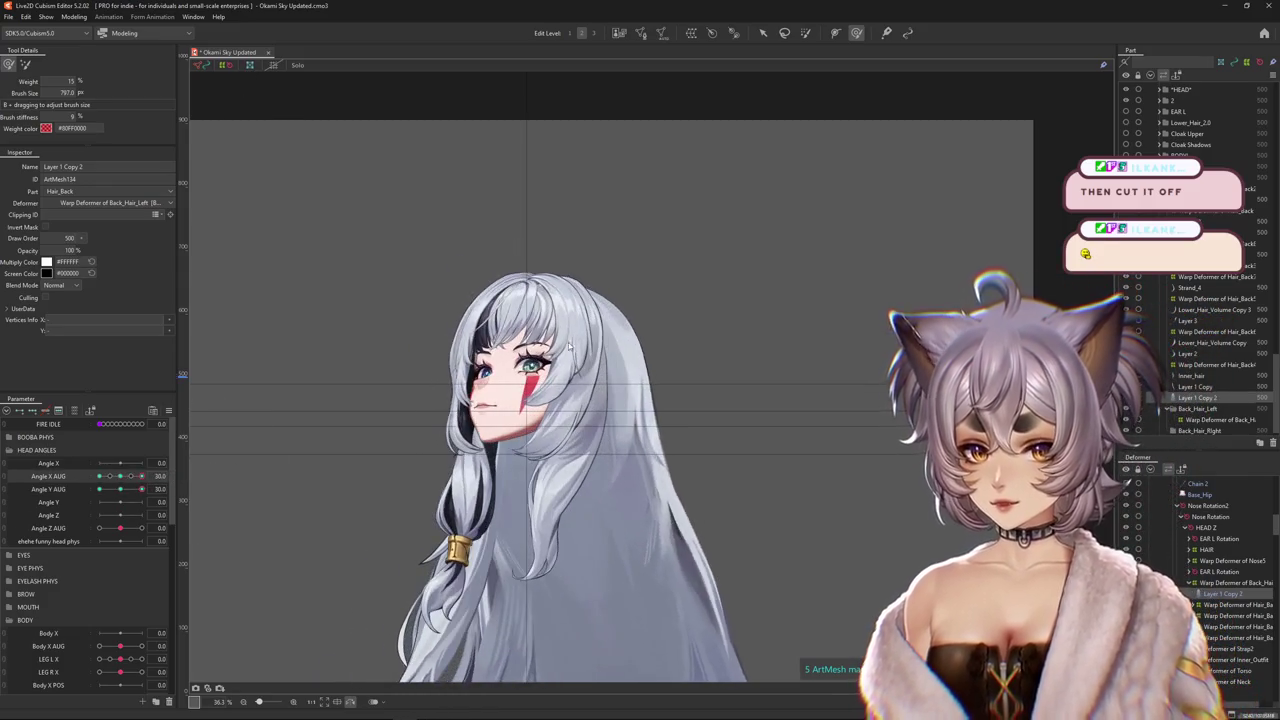
pyautogui.scroll(3, 562, 213)
# Sculpt the hair at the top of the head, then recheck it facing forward and turned both ways.
pyautogui.moveTo(493, 229); pyautogui.dragTo(500, 221)
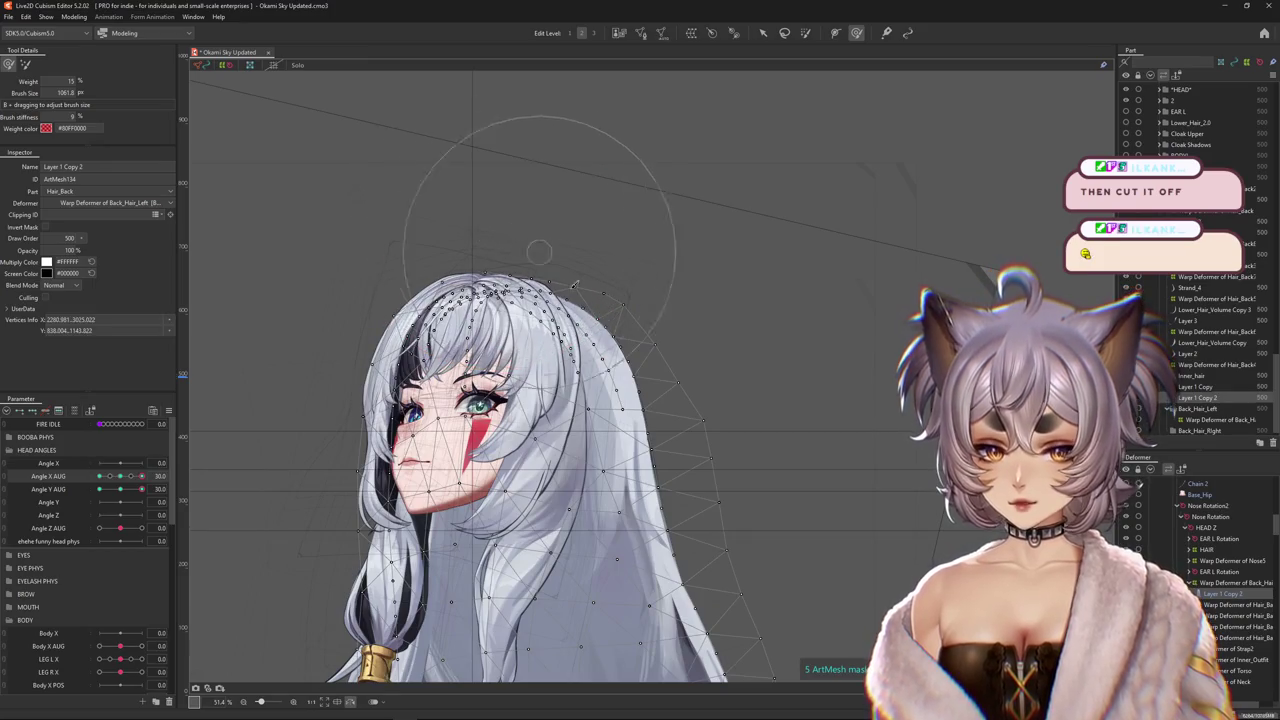
pyautogui.scroll(-2, 575, 285)
pyautogui.scroll(-2, 575, 285)
pyautogui.click(120, 476)
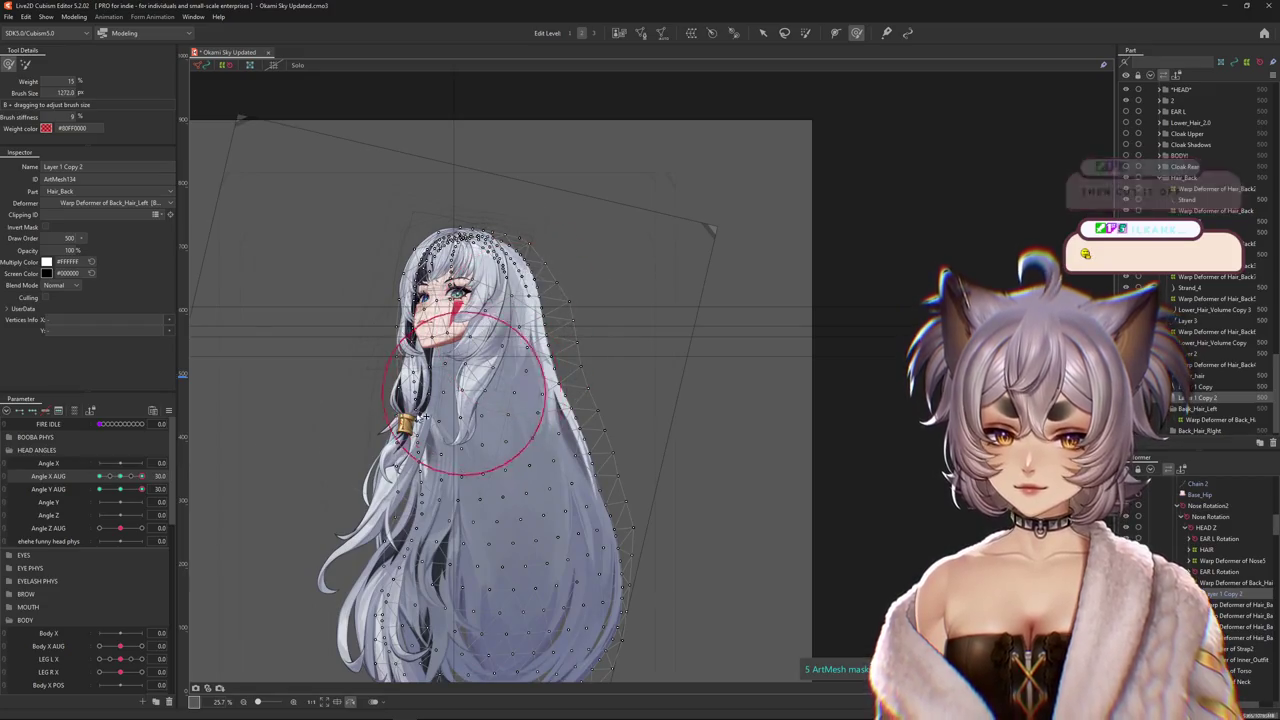
pyautogui.click(99, 476)
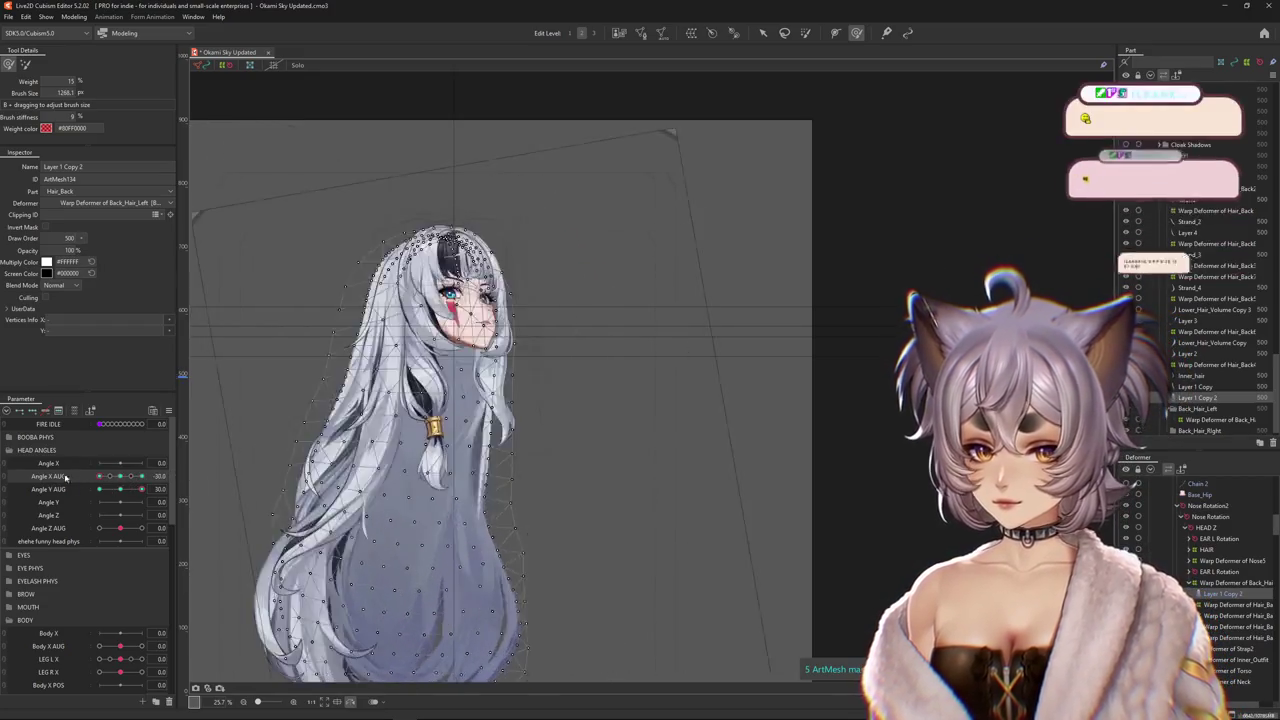
pyautogui.click(141, 476)
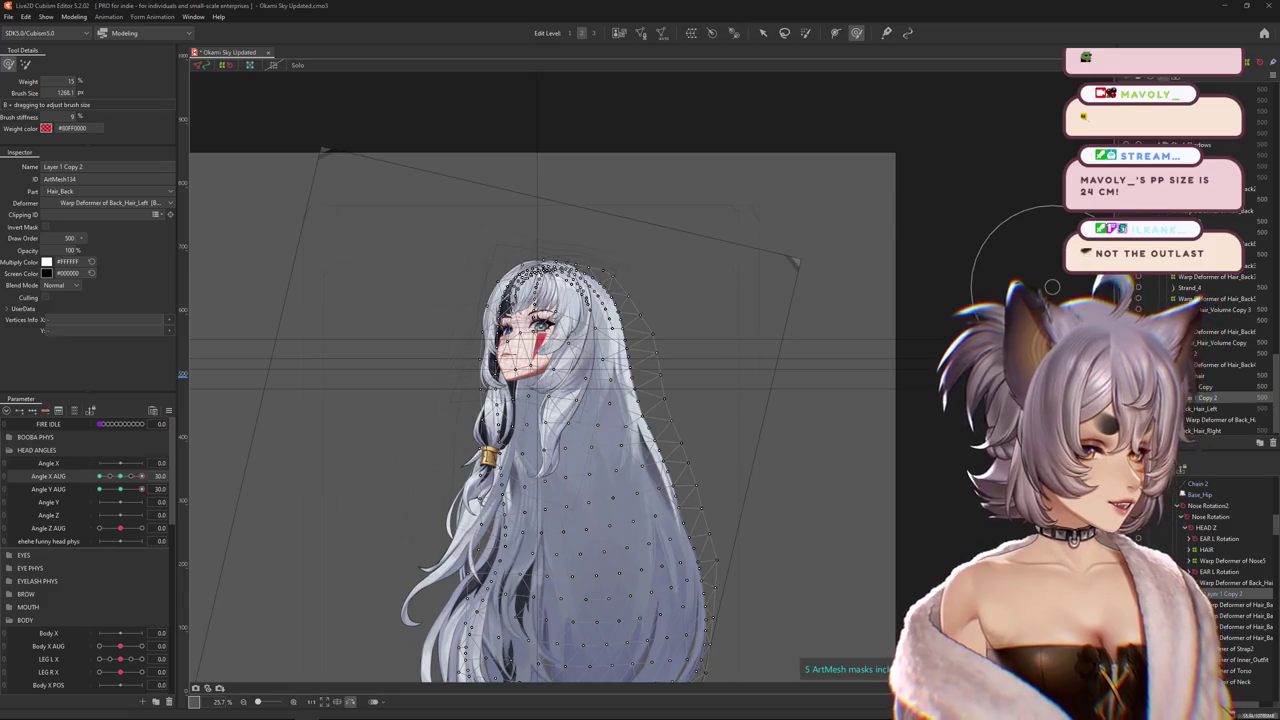
pyautogui.click(73, 17)
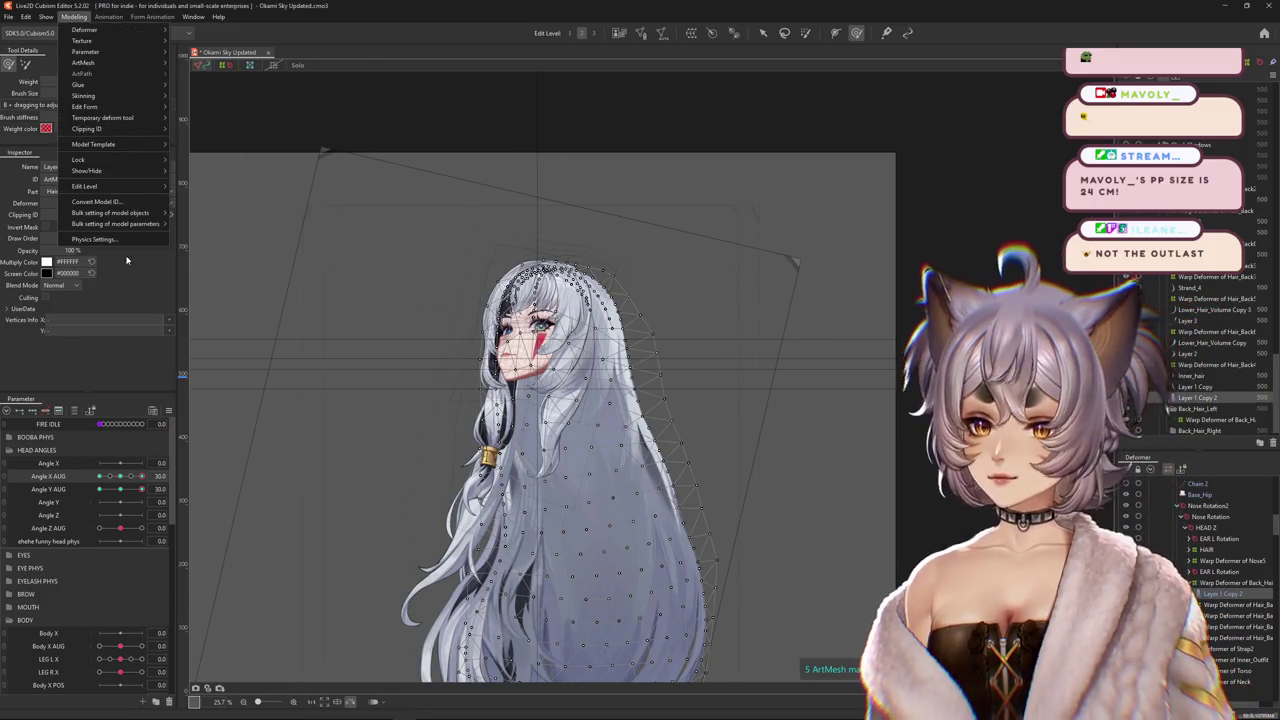
pyautogui.click(100, 244)
pyautogui.scroll(3, 748, 322)
pyautogui.moveTo(476, 394)
pyautogui.mouseDown()
pyautogui.moveTo(1190, 410)
pyautogui.moveTo(563, 678)
pyautogui.mouseUp()
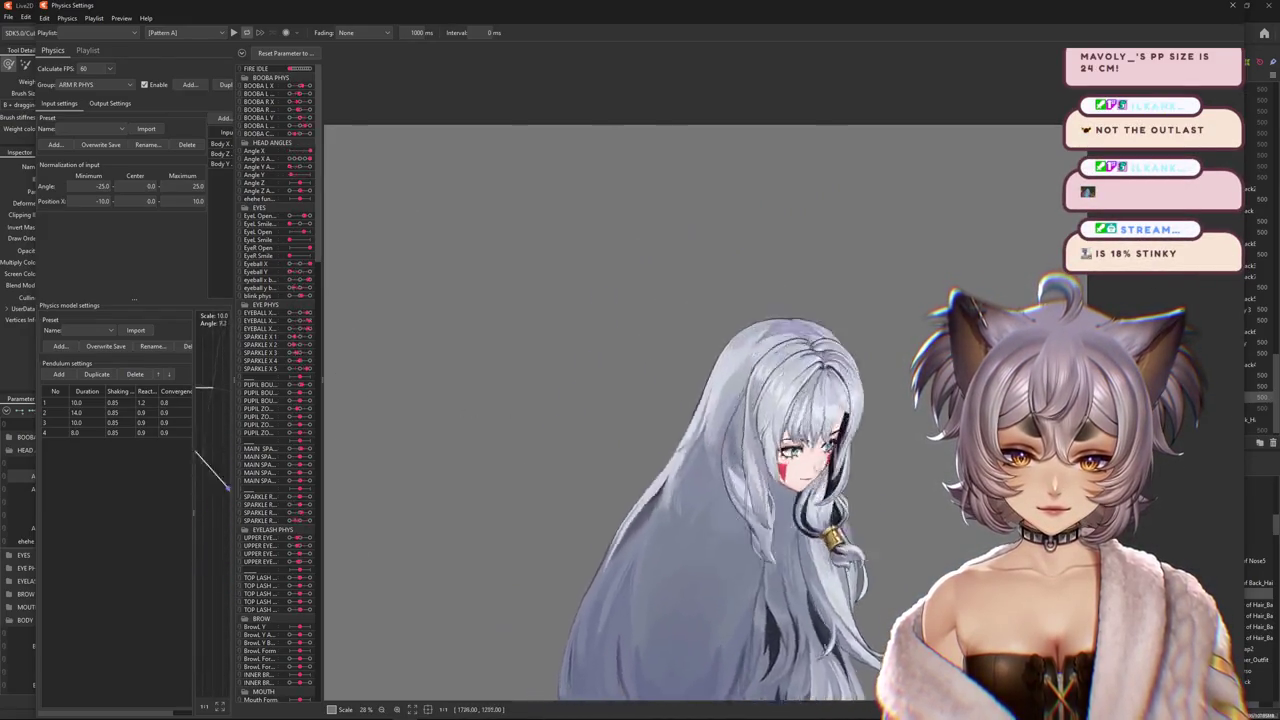
pyautogui.moveTo(563, 678)
pyautogui.mouseDown()
pyautogui.moveTo(435, 666)
pyautogui.moveTo(809, 634)
pyautogui.moveTo(860, 330)
pyautogui.moveTo(795, 362)
pyautogui.mouseUp()
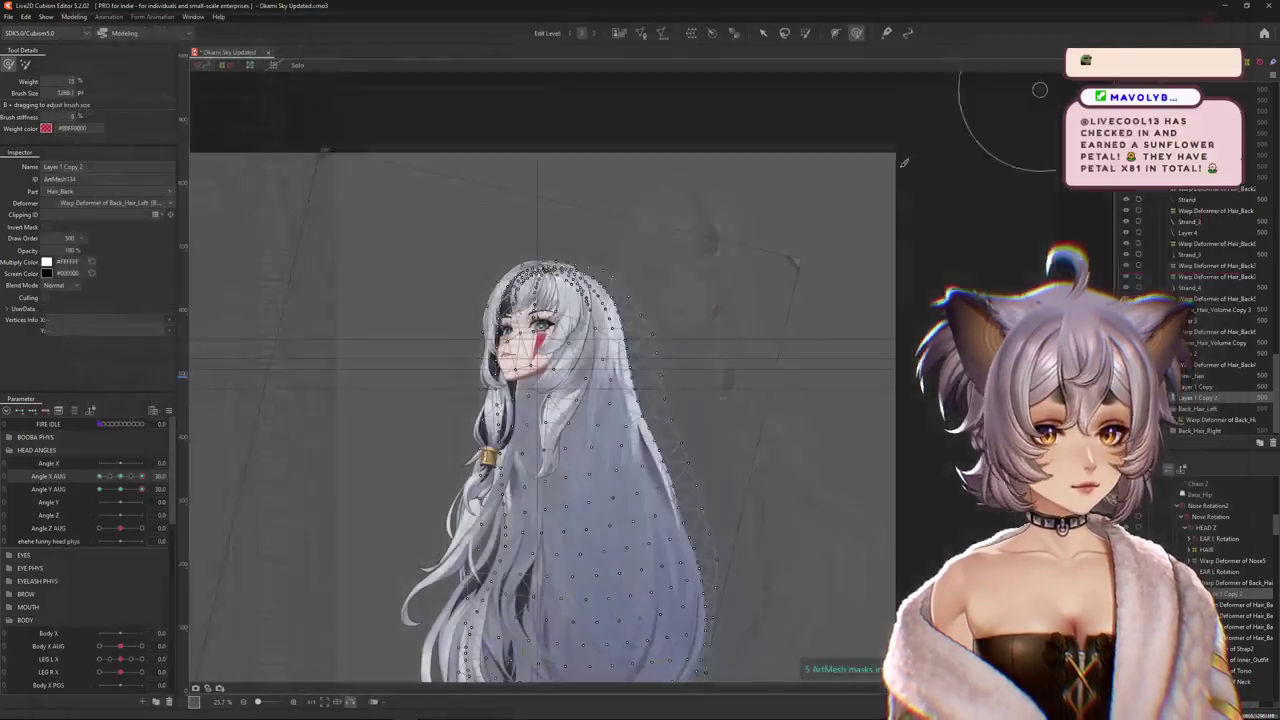
pyautogui.click(1232, 5)
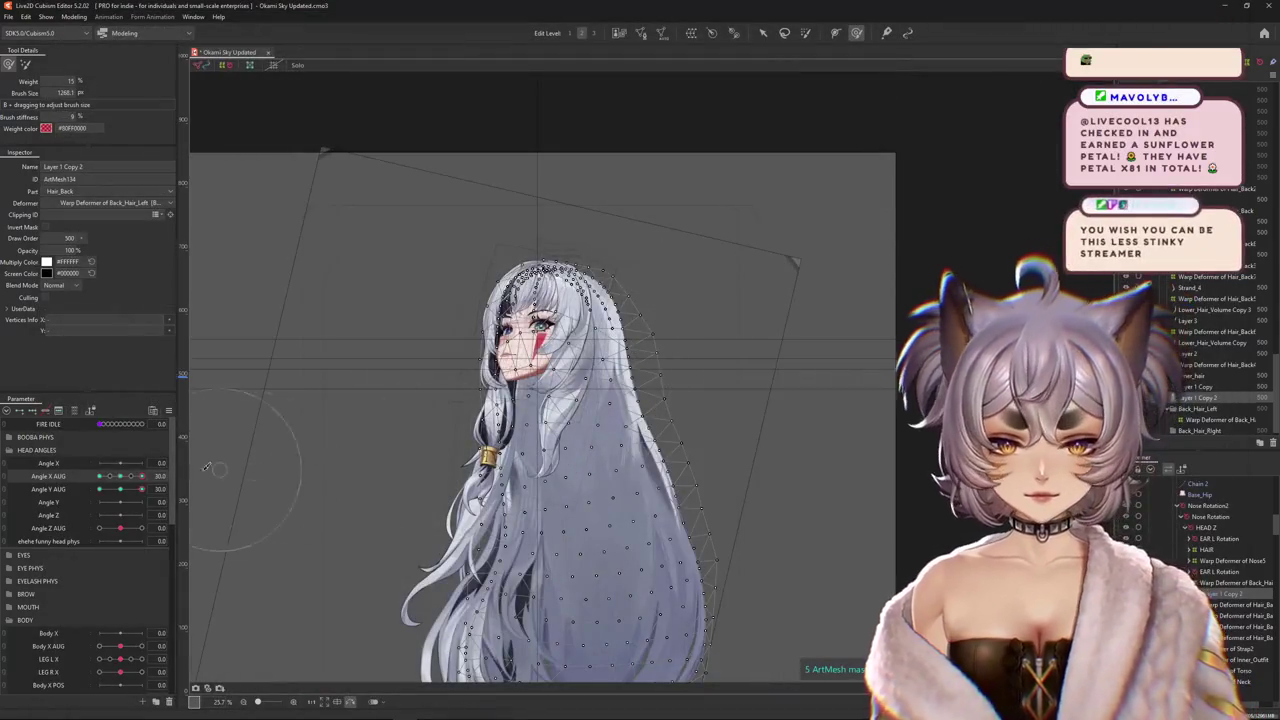
# Reset the head angle parameters to zero and select the Warp Deformer of Hair_Back.
pyautogui.click(168, 411)
pyautogui.click(221, 411)
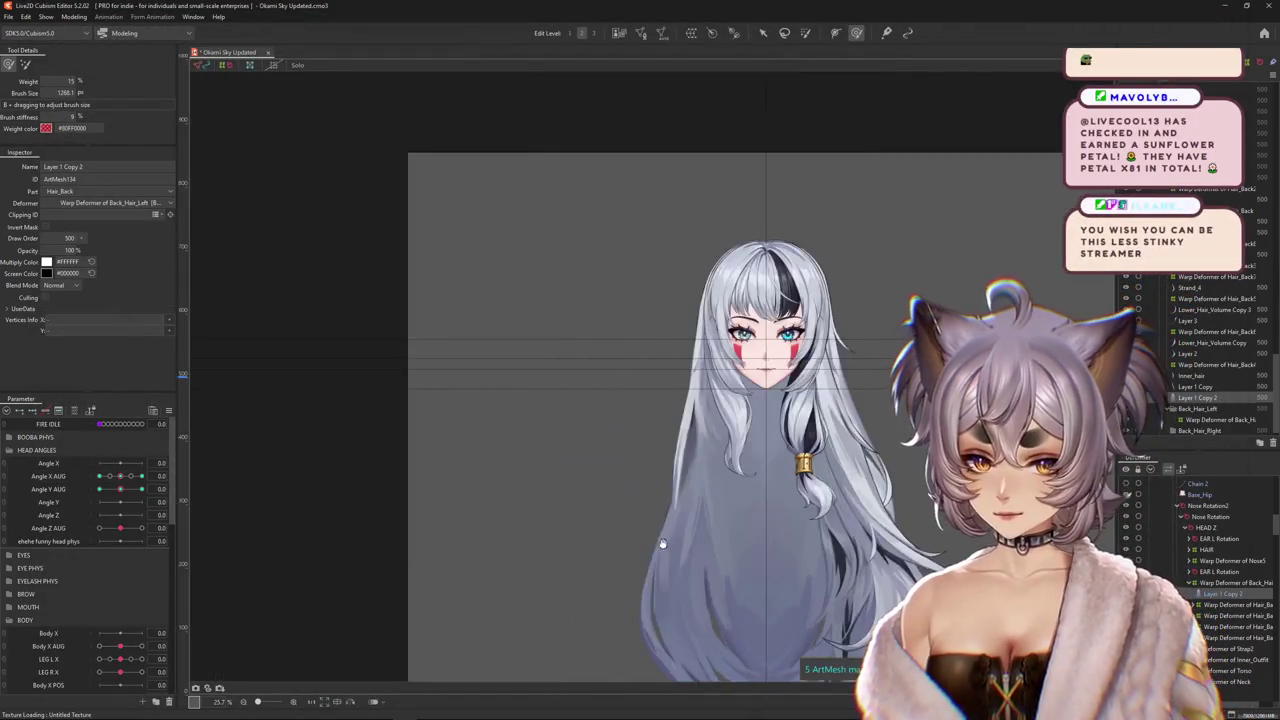
pyautogui.scroll(2, 722, 458)
pyautogui.rightClick(722, 458)
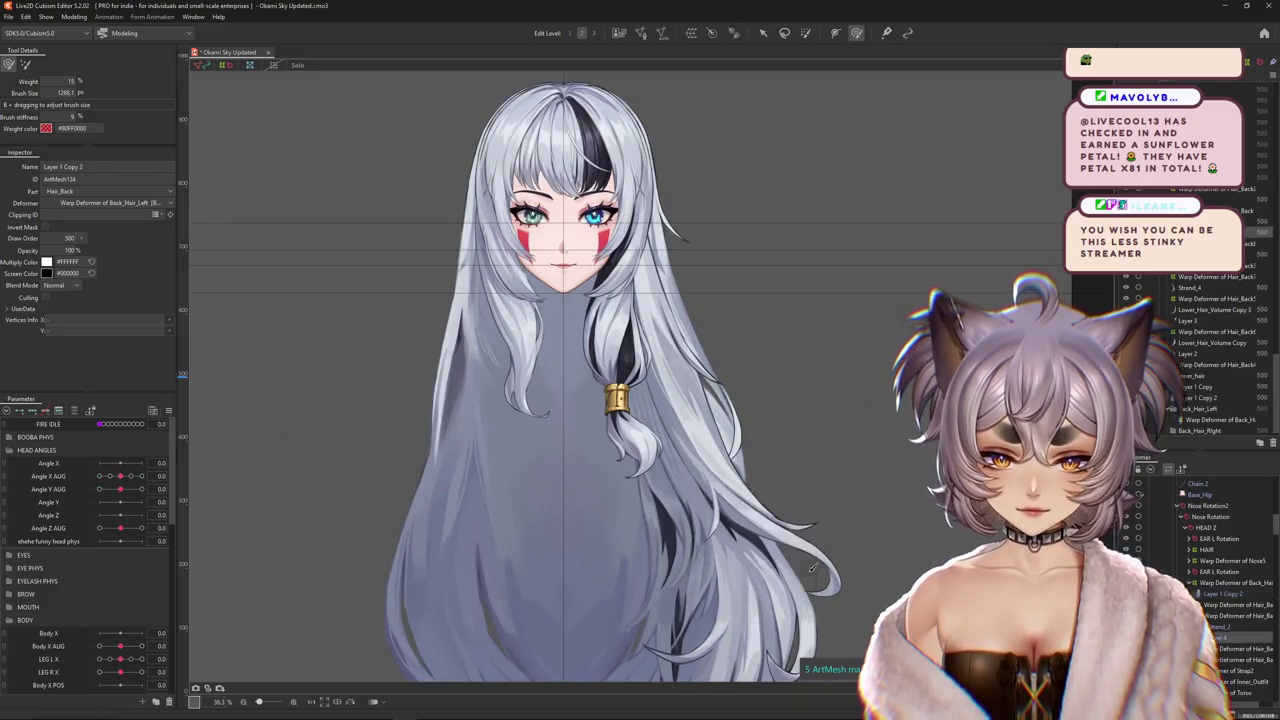
pyautogui.click(1235, 610)
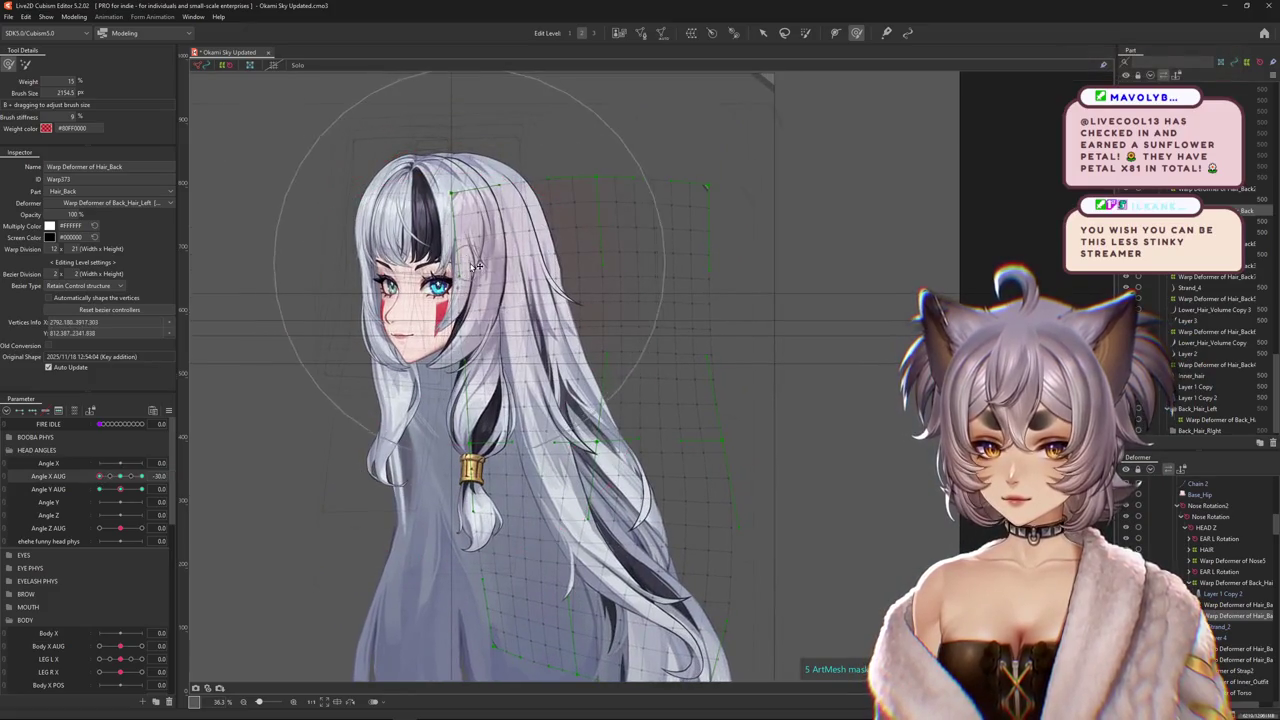
pyautogui.moveTo(100, 476); pyautogui.dragTo(120, 477)
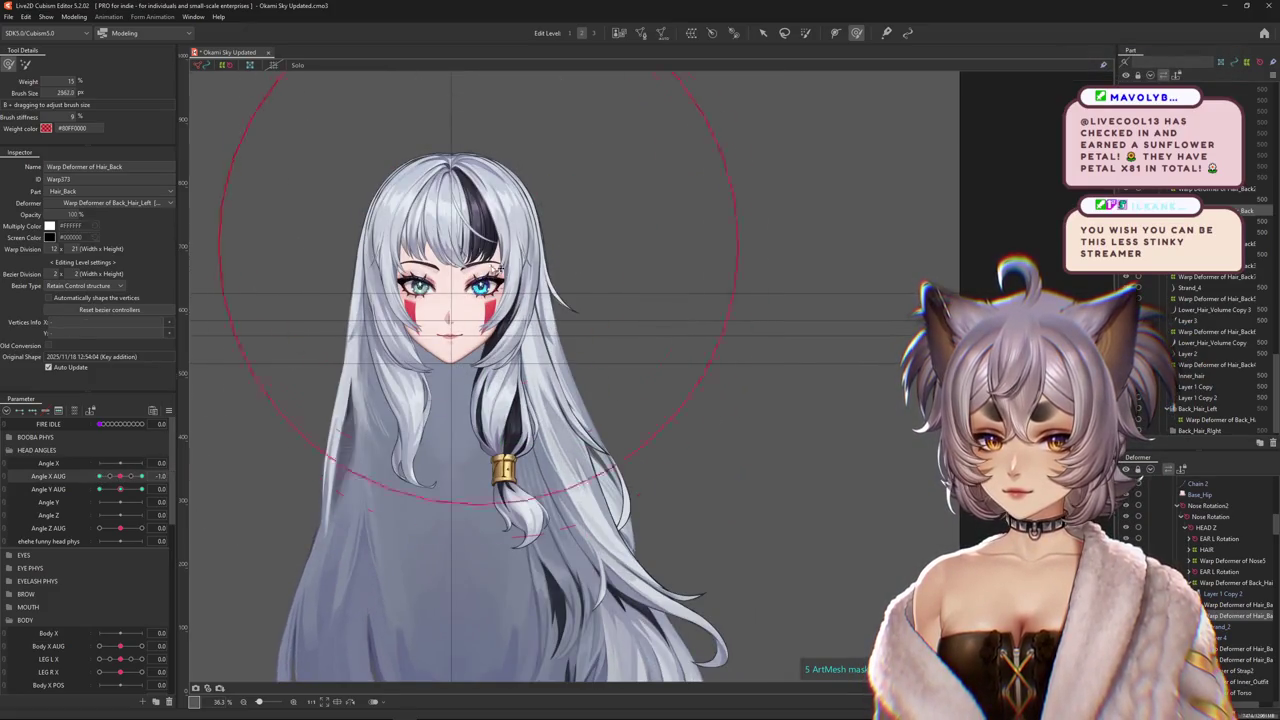
# With an enlarged brush, warp the back hair to match the head turned fully to Angle X AUG -30.
pyautogui.moveTo(420, 145); pyautogui.dragTo(438, 152)
pyautogui.click(449, 142)
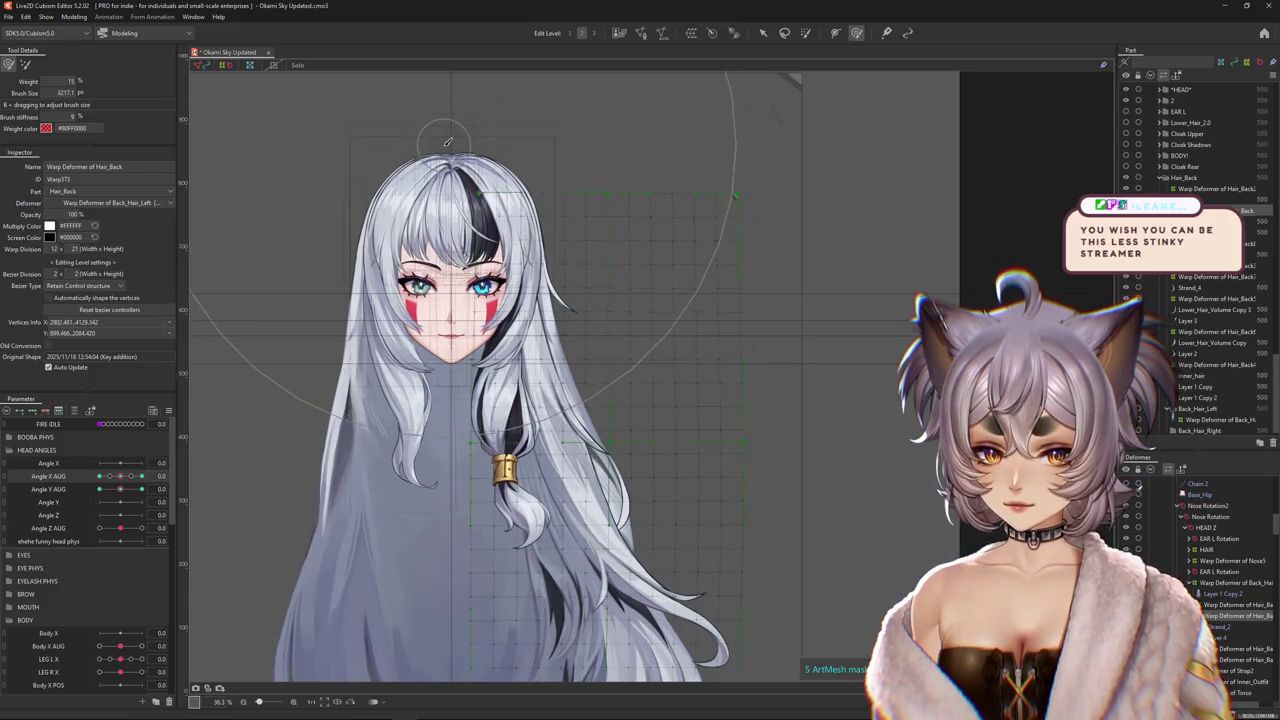
pyautogui.moveTo(120, 476); pyautogui.dragTo(99, 476)
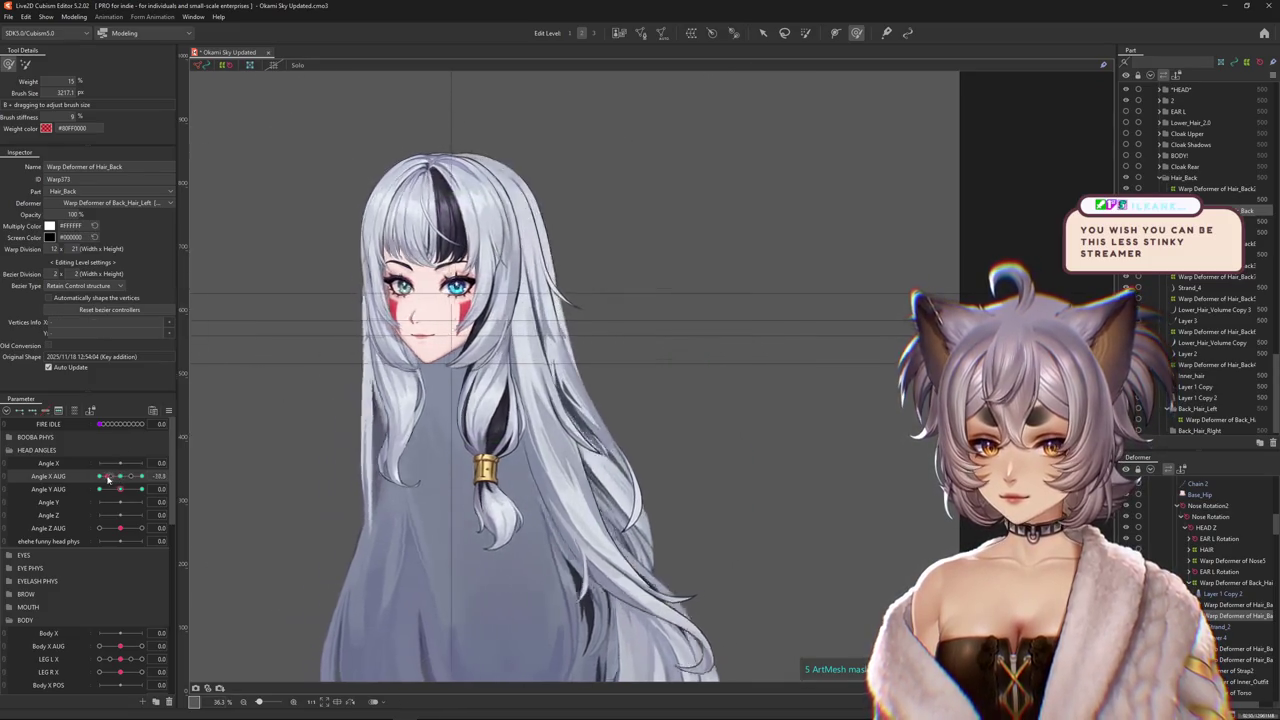
pyautogui.moveTo(550, 400)
pyautogui.mouseDown()
pyautogui.moveTo(495, 260)
pyautogui.moveTo(452, 298)
pyautogui.mouseUp()
pyautogui.moveTo(546, 497); pyautogui.dragTo(560, 482)
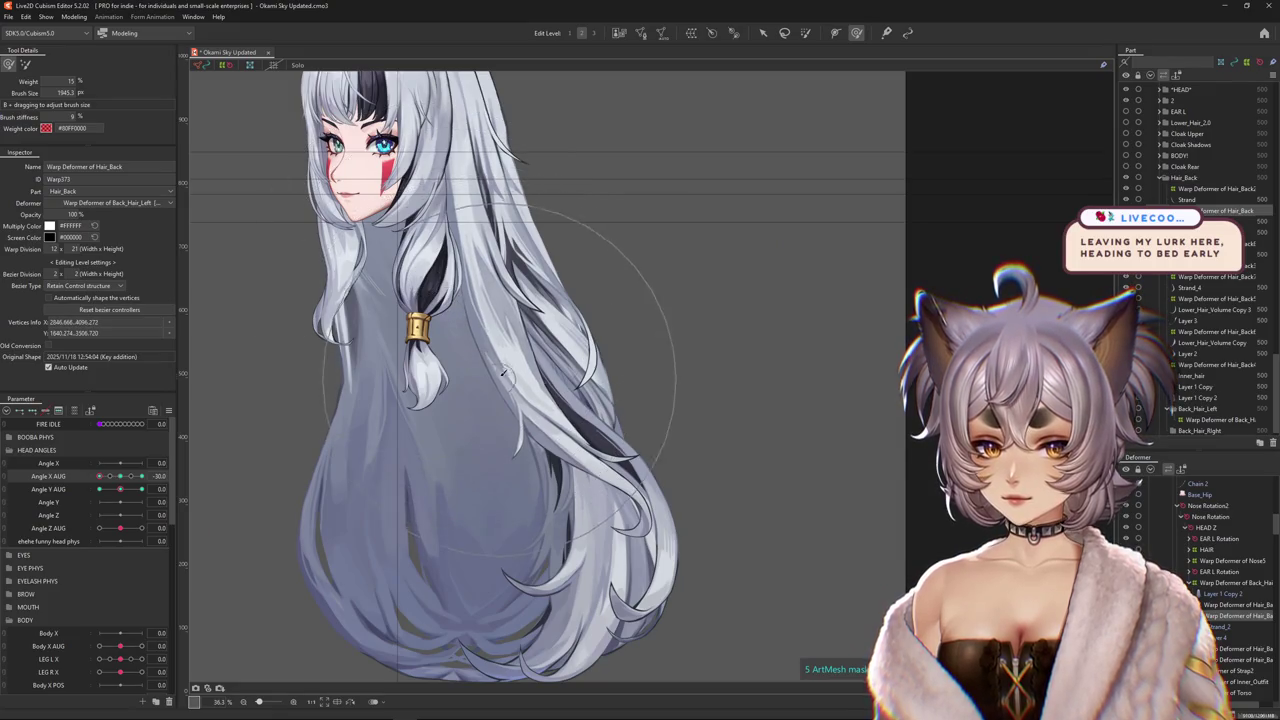
# Reshape the back hair for the head turned to Angle X AUG 30, scrubbing the turn to check.
pyautogui.moveTo(100, 476); pyautogui.dragTo(144, 477)
pyautogui.moveTo(456, 255); pyautogui.dragTo(548, 370)
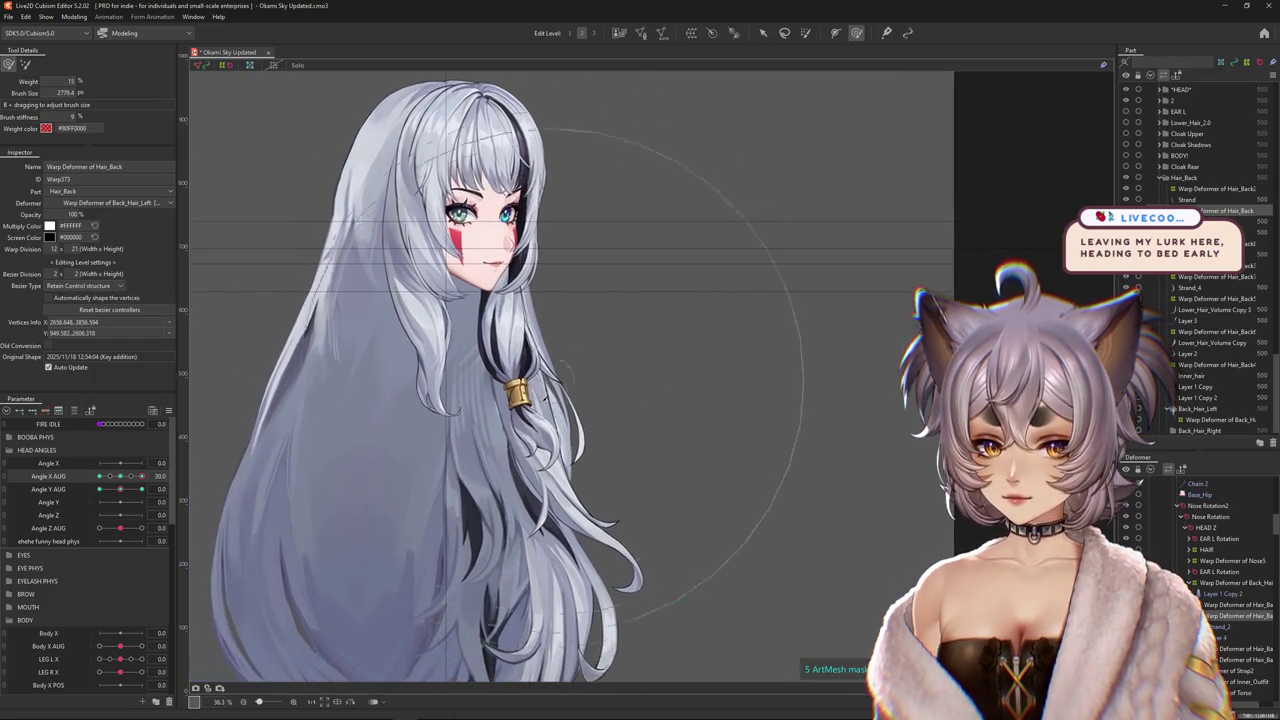
pyautogui.moveTo(142, 476); pyautogui.dragTo(145, 481)
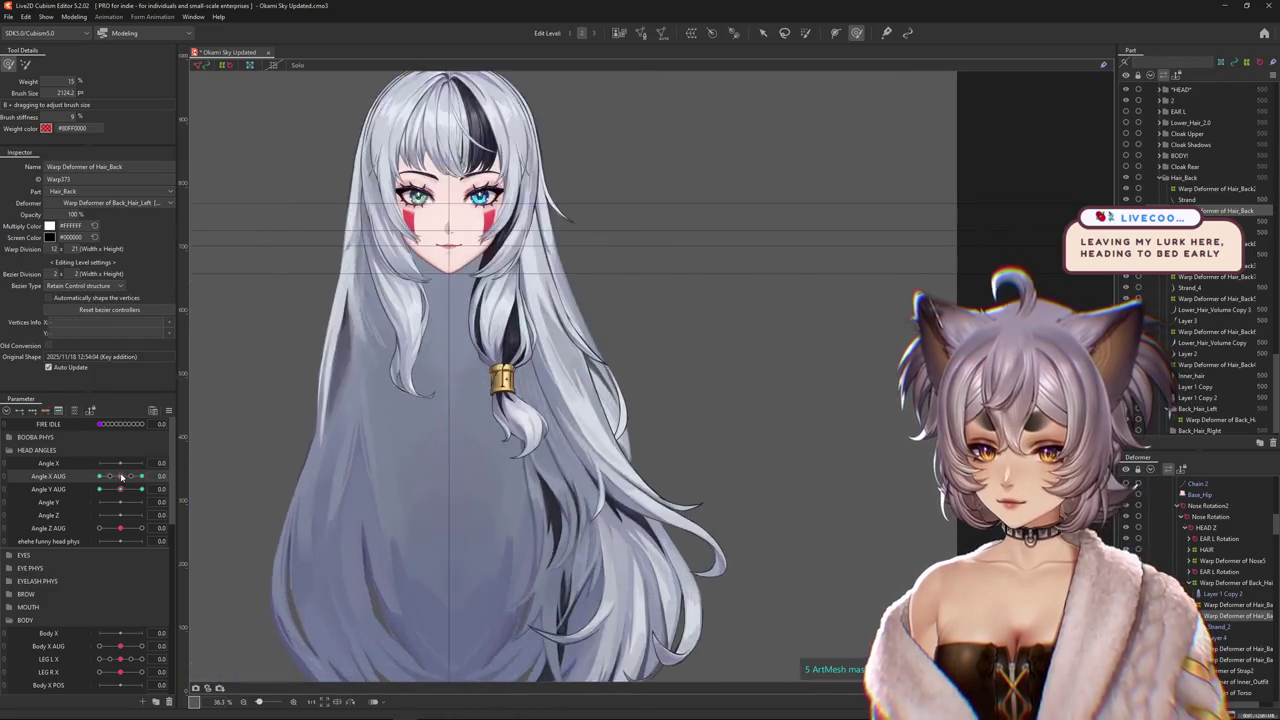
pyautogui.moveTo(605, 530); pyautogui.dragTo(298, 524)
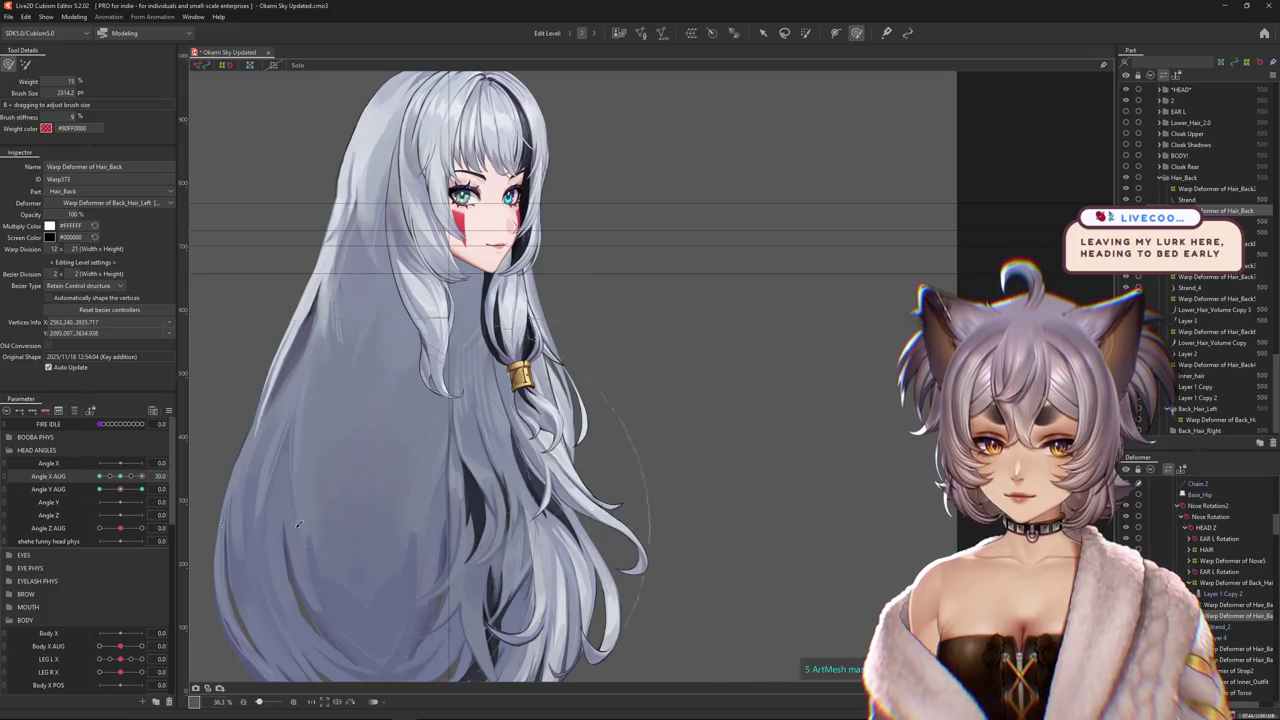
pyautogui.moveTo(120, 484)
pyautogui.mouseDown()
pyautogui.moveTo(97, 484)
pyautogui.moveTo(122, 493)
pyautogui.moveTo(211, 440)
pyautogui.mouseUp()
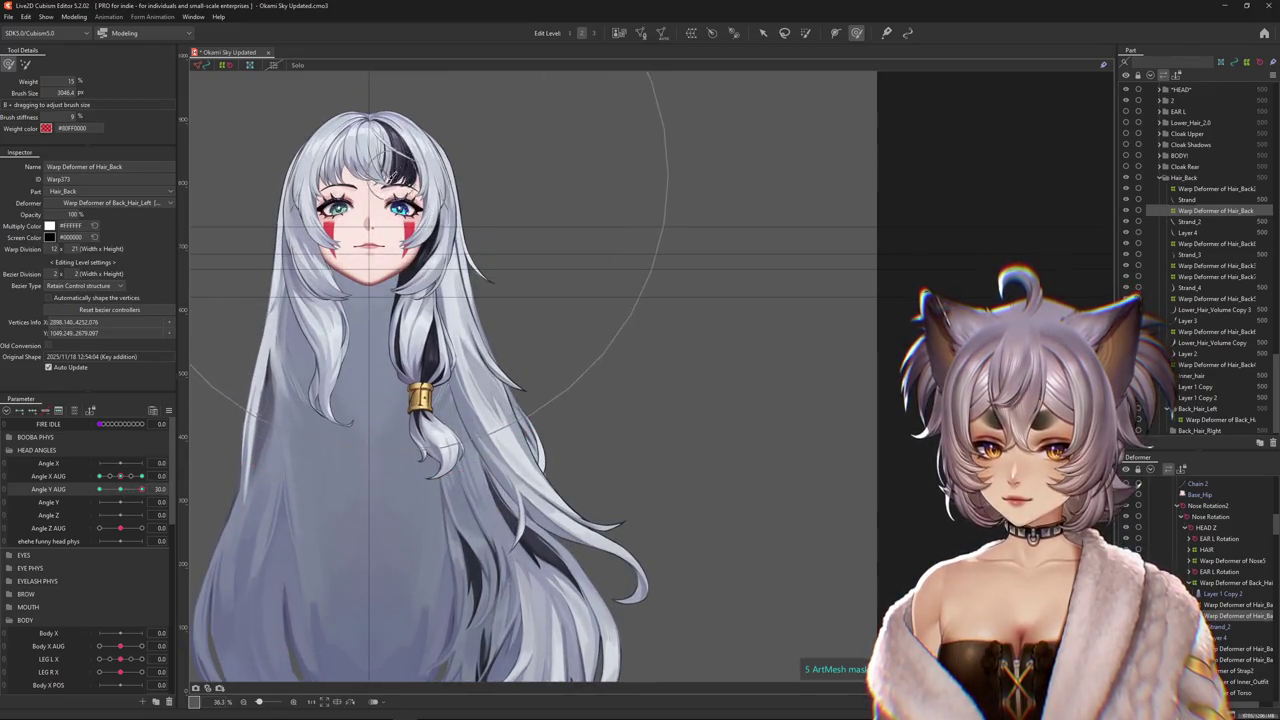
# Reshape the back hair for the tilted-head Angle Y AUG keyform, scrubbing the turn to preview.
pyautogui.scroll(-3, 352, 386)
pyautogui.click(150, 487)
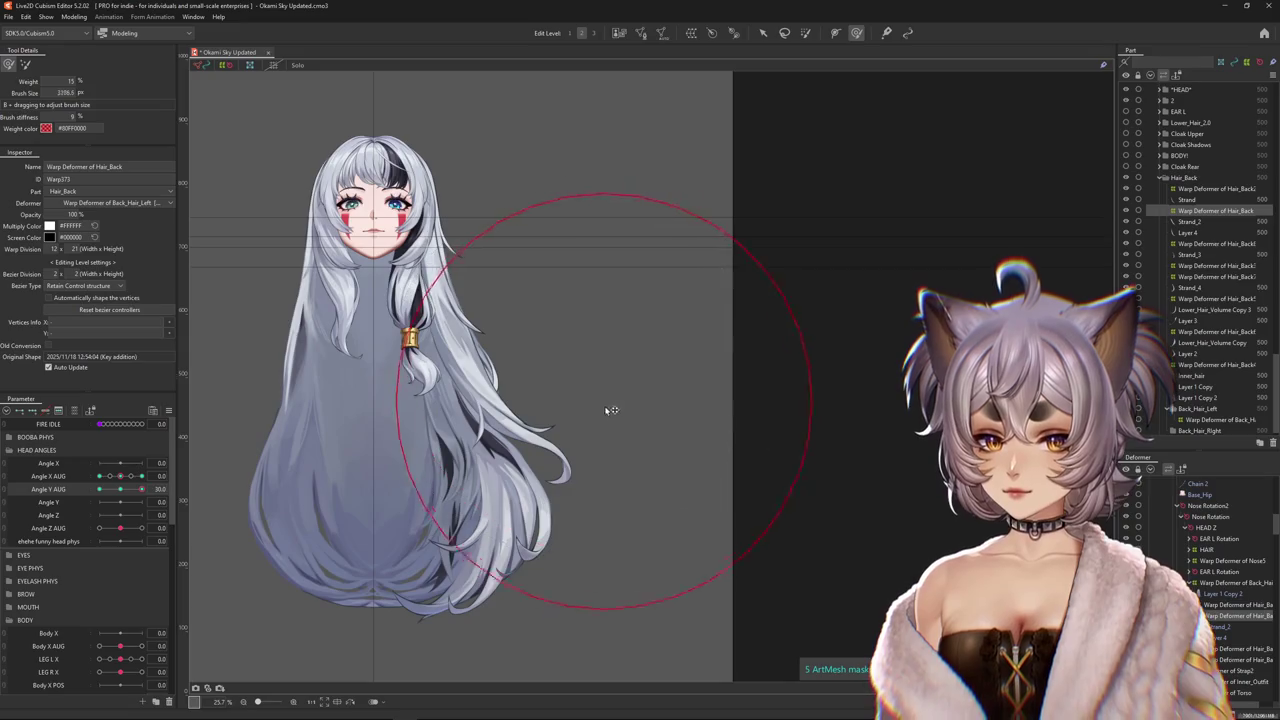
pyautogui.moveTo(611, 410); pyautogui.dragTo(575, 450)
pyautogui.moveTo(98, 478)
pyautogui.mouseDown()
pyautogui.moveTo(120, 477)
pyautogui.moveTo(91, 493)
pyautogui.mouseUp()
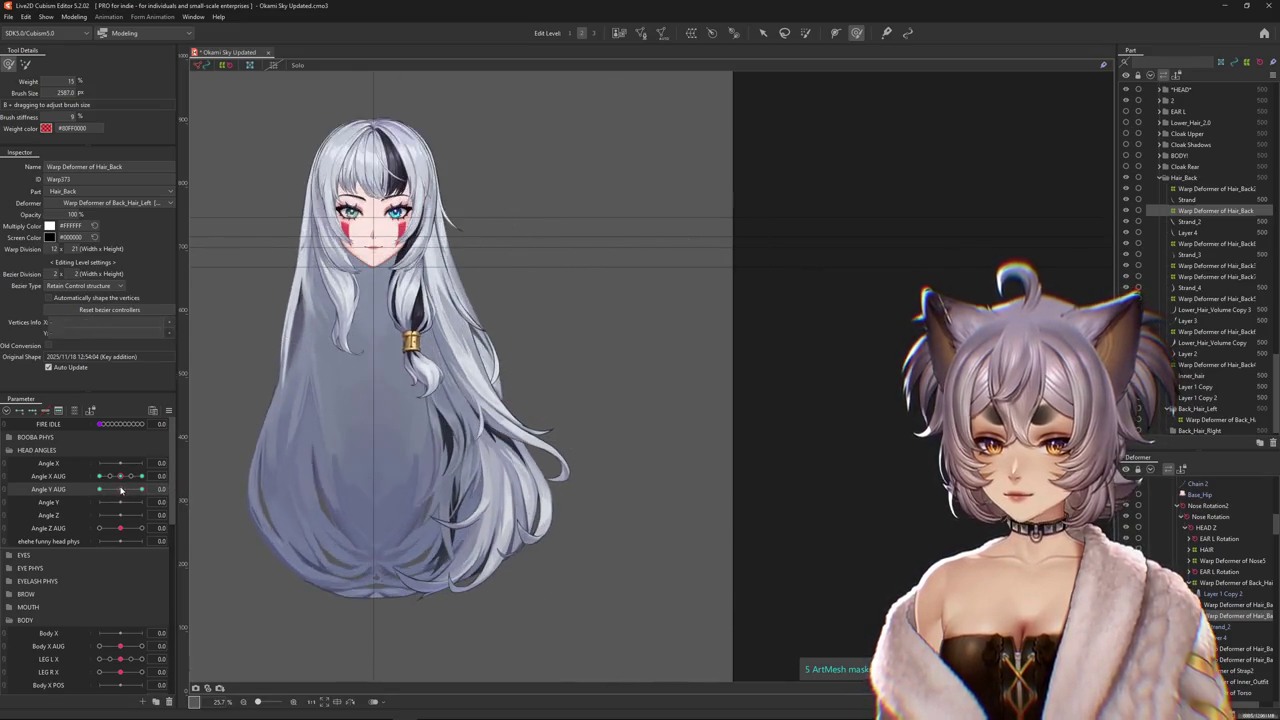
pyautogui.moveTo(476, 511); pyautogui.dragTo(450, 357)
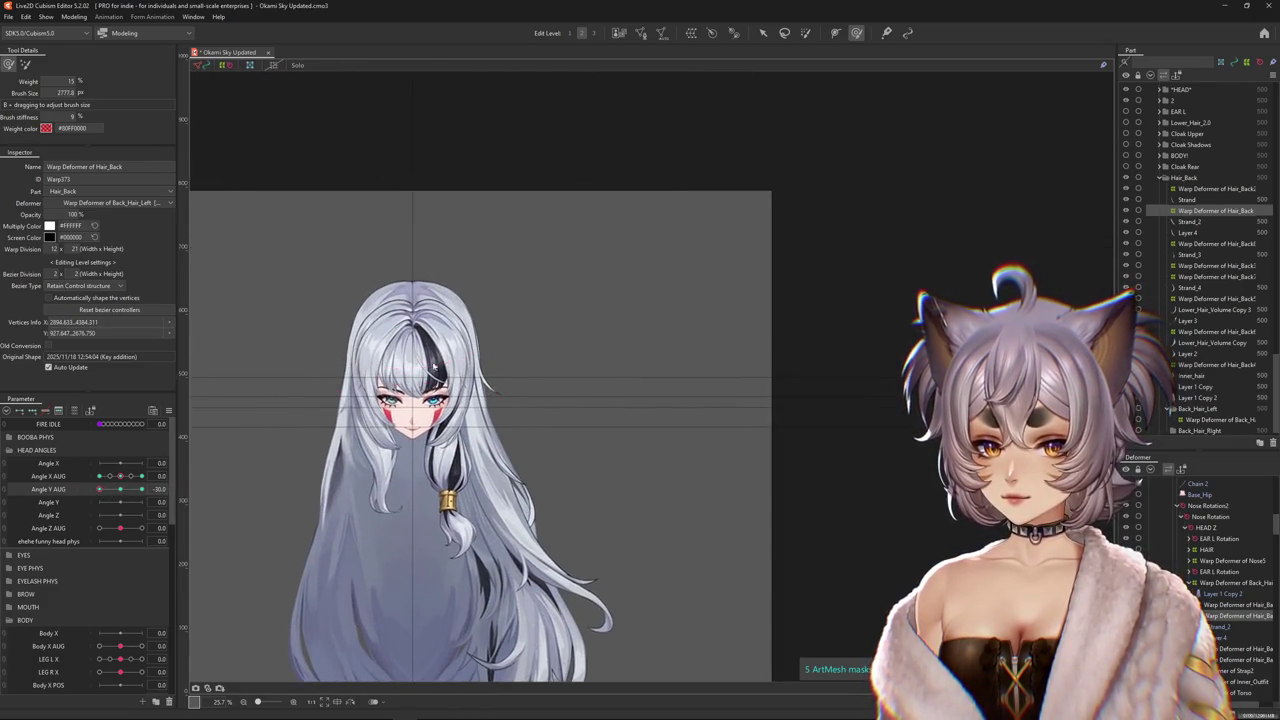
pyautogui.moveTo(99, 489)
pyautogui.mouseDown()
pyautogui.moveTo(120, 490)
pyautogui.moveTo(76, 494)
pyautogui.mouseUp()
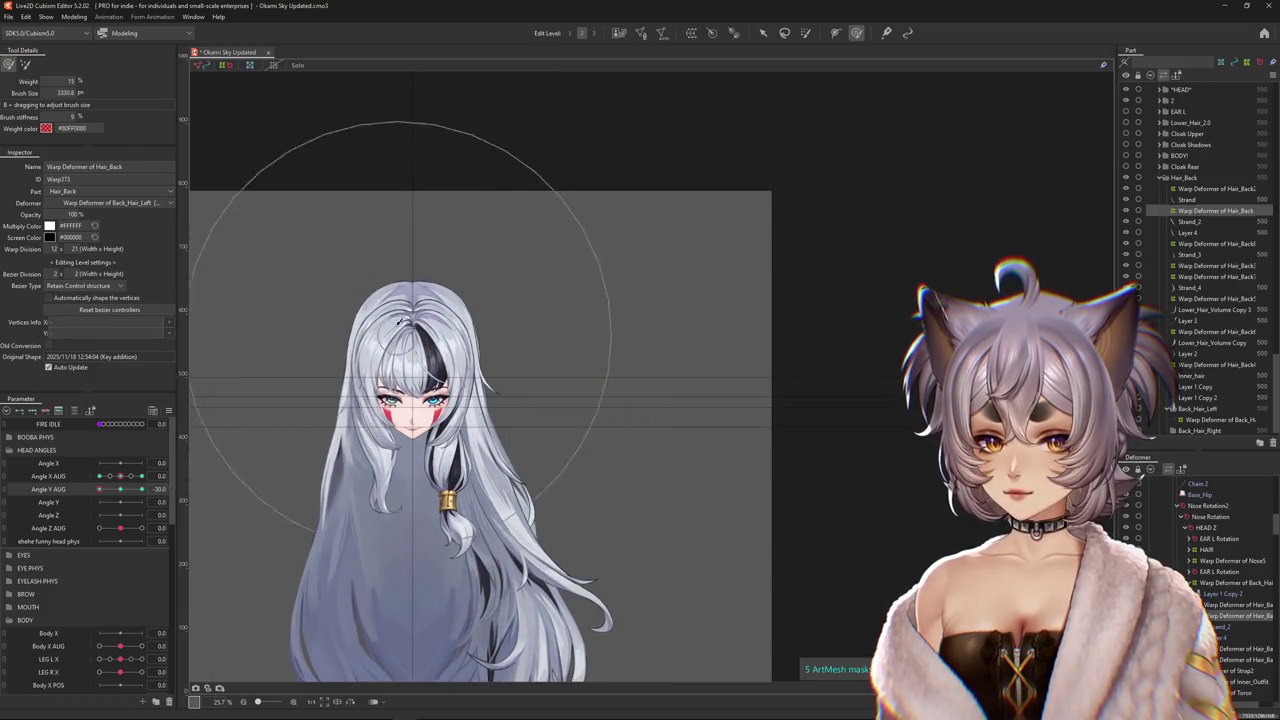
# With a smaller brush, lightly adjust the upper hair and check Angle Y 30 and Angle X -30 keyforms.
pyautogui.moveTo(400, 325); pyautogui.dragTo(450, 145)
pyautogui.moveTo(407, 200); pyautogui.dragTo(382, 183)
pyautogui.scroll(-3, 440, 414)
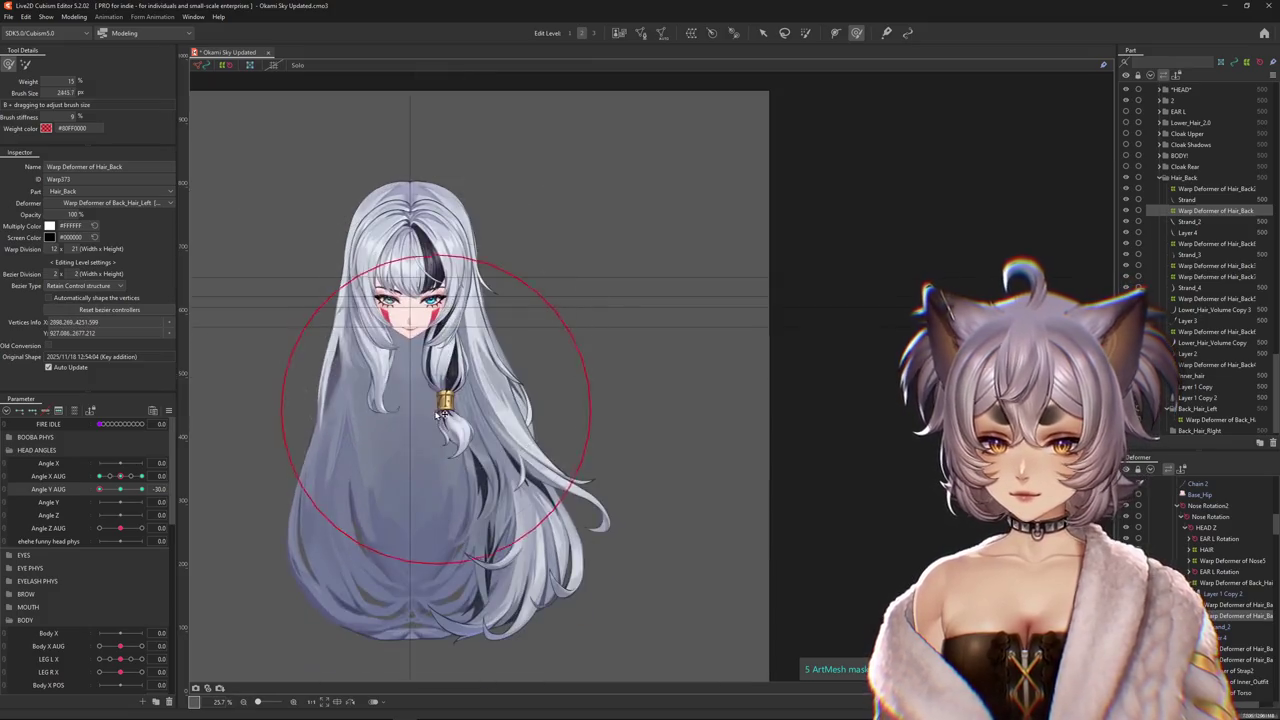
pyautogui.click(121, 489)
pyautogui.moveTo(433, 192); pyautogui.dragTo(448, 188)
pyautogui.click(142, 489)
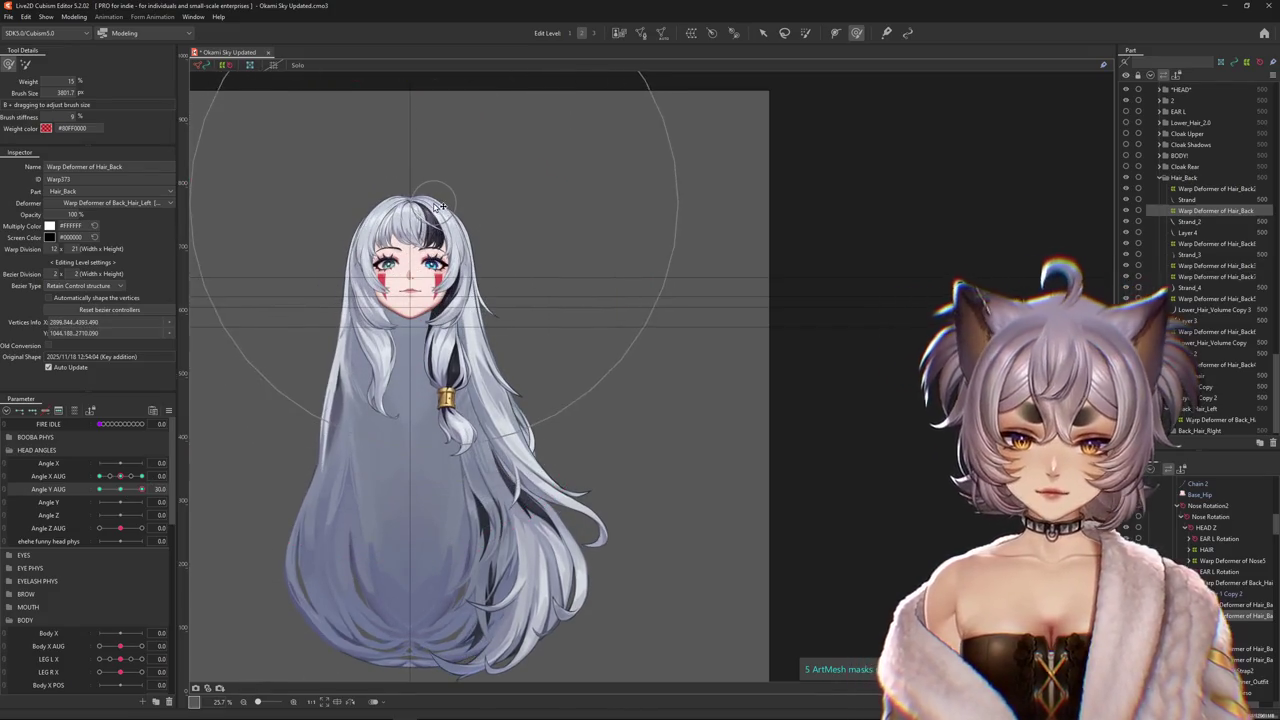
pyautogui.click(121, 489)
pyautogui.click(141, 478)
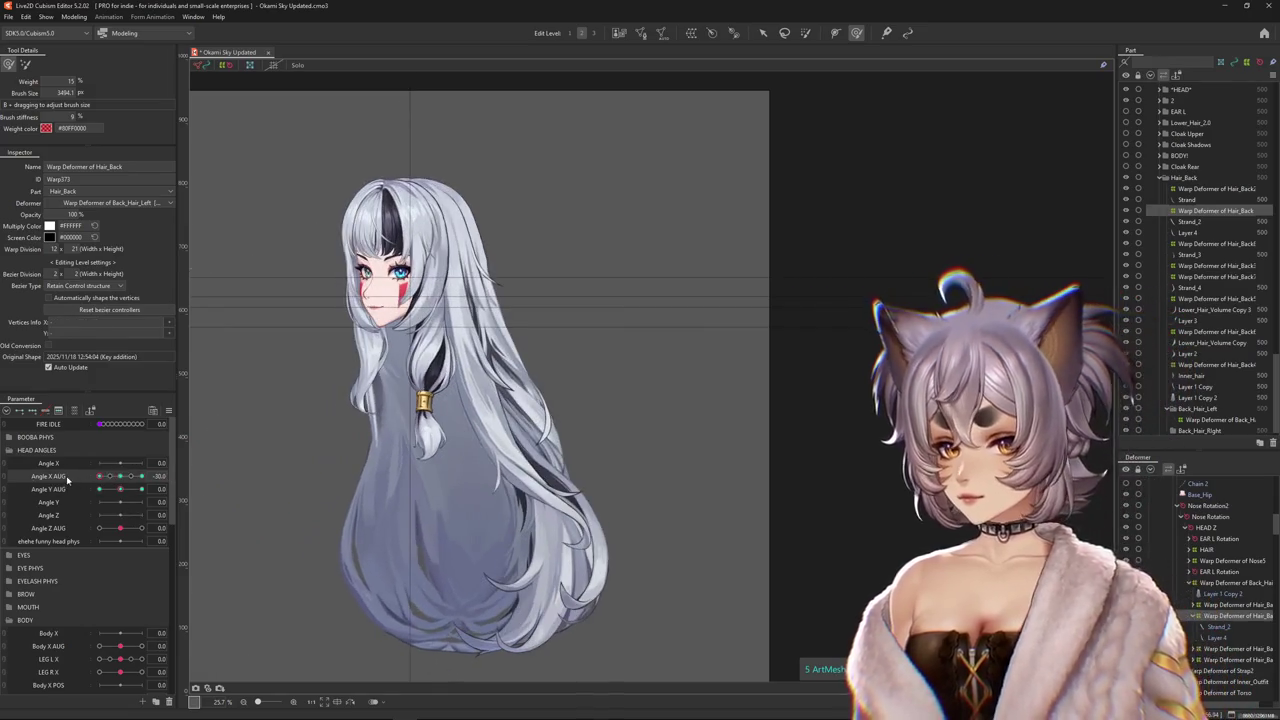
pyautogui.moveTo(142, 486); pyautogui.dragTo(141, 476)
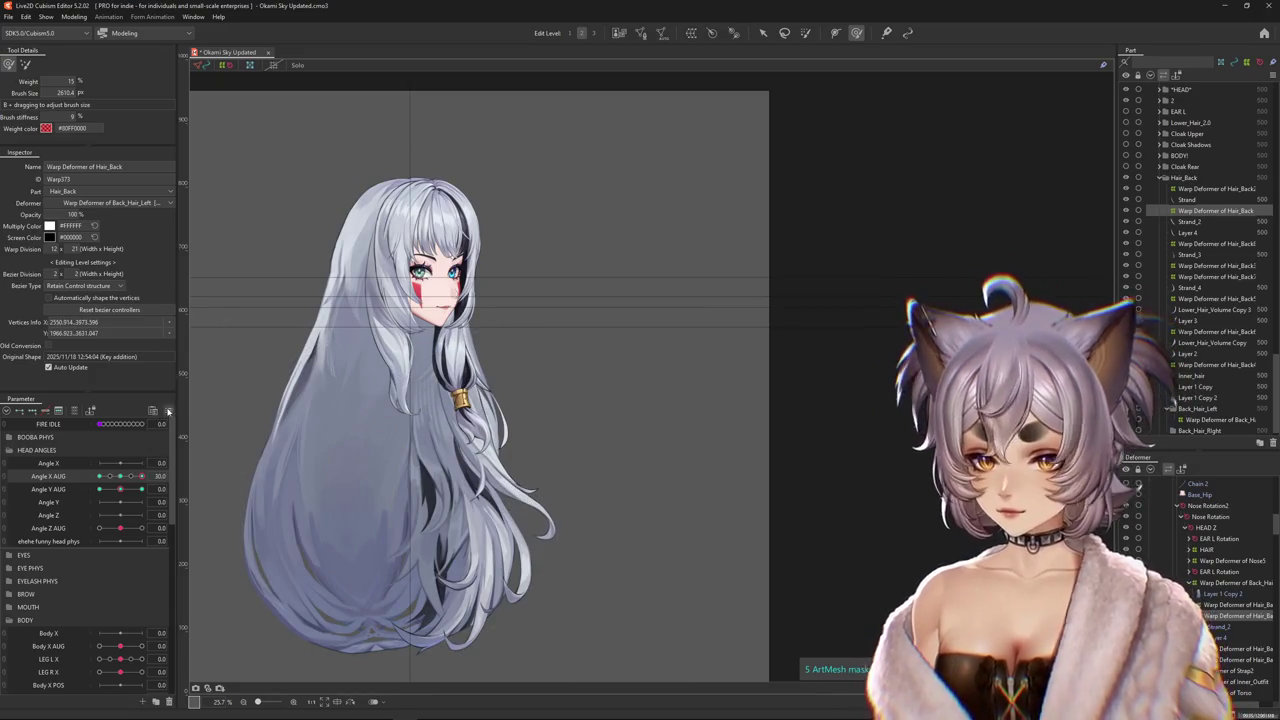
# Reset the head angles, then reshape the hair at the Angle X AUG -30, Angle Y AUG 30 corner pose.
pyautogui.click(168, 411)
pyautogui.click(230, 487)
pyautogui.click(619, 456)
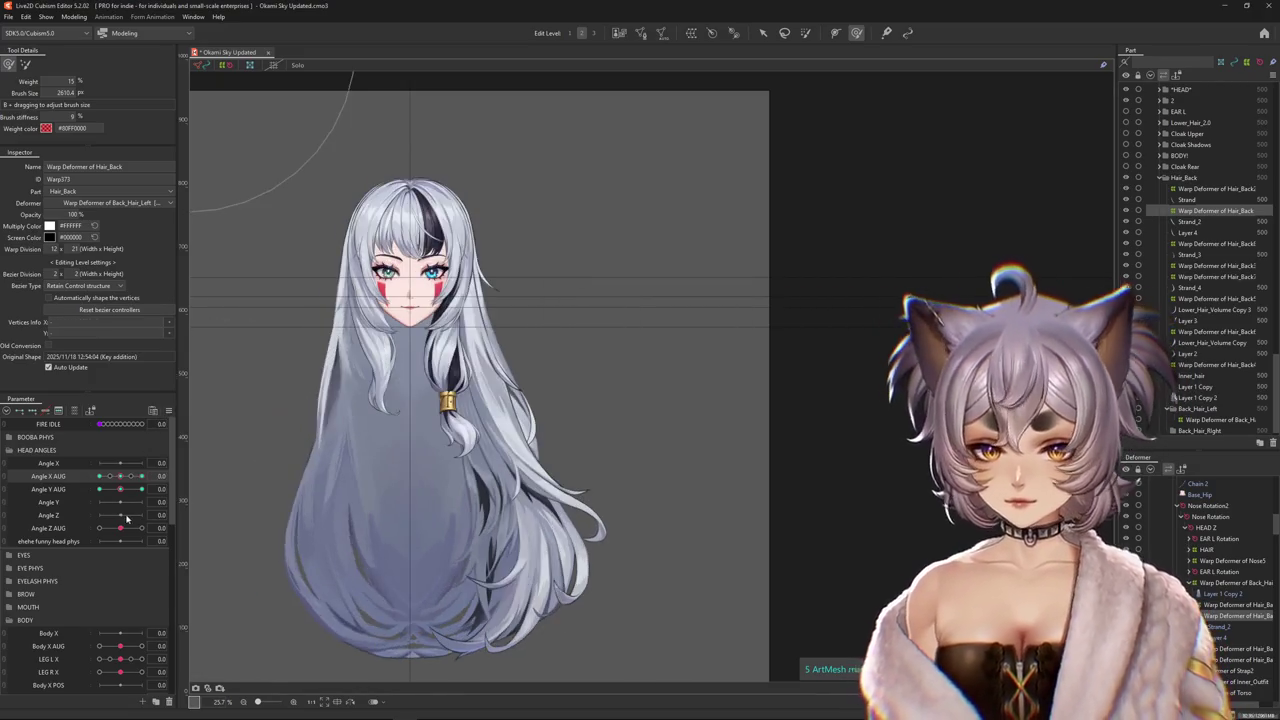
pyautogui.moveTo(115, 480); pyautogui.dragTo(307, 476)
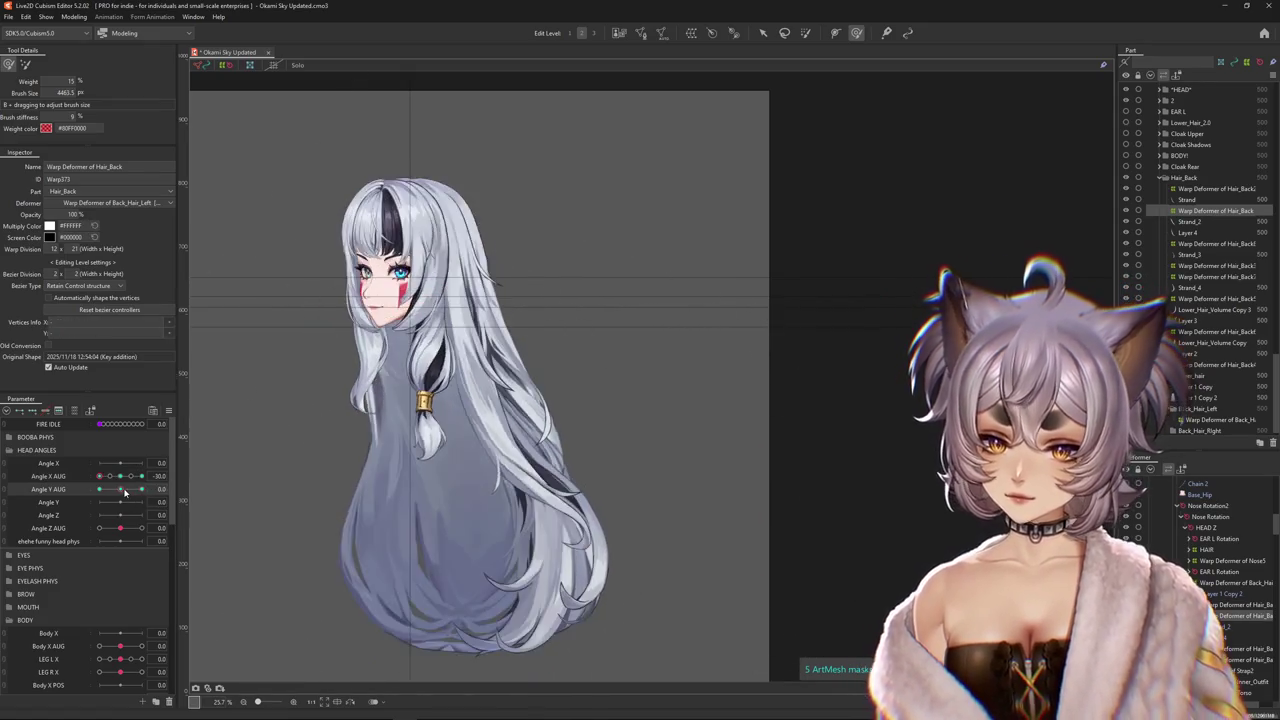
pyautogui.moveTo(629, 514); pyautogui.dragTo(571, 271)
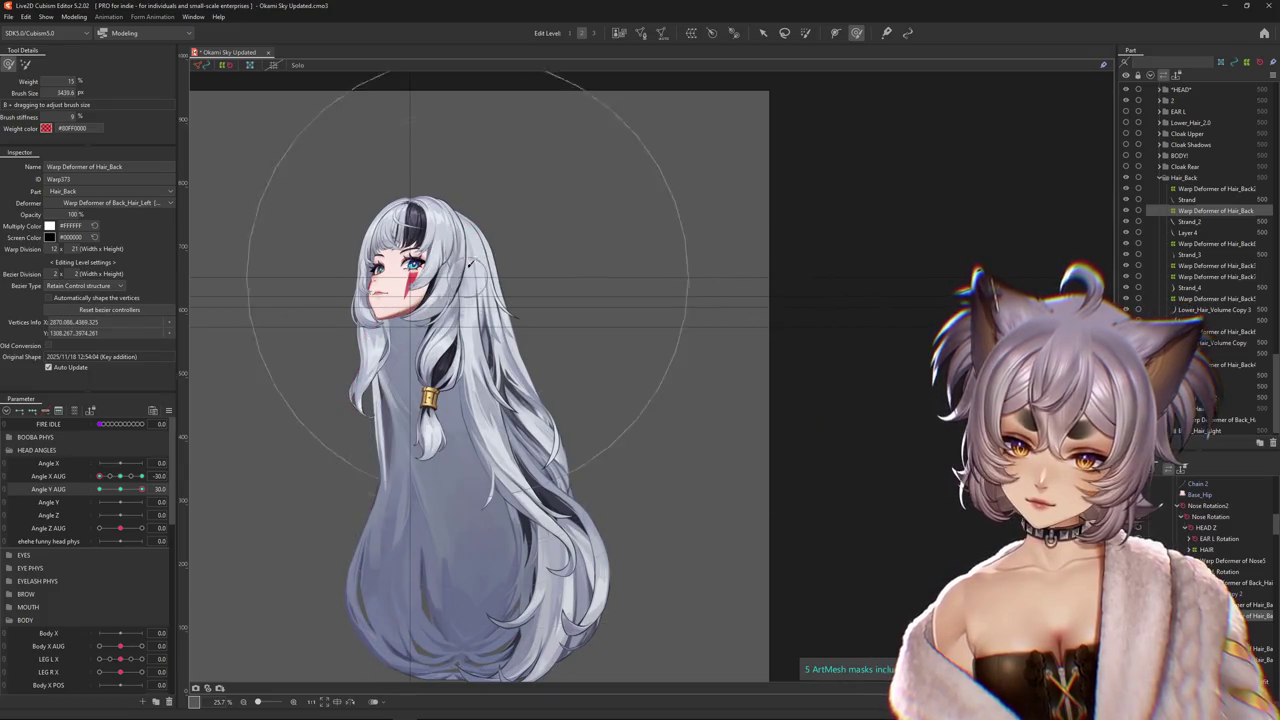
# Push the corner-pose hair upward and pull strands down, previewing across the Angle Y AUG tilt range.
pyautogui.moveTo(141, 489); pyautogui.dragTo(143, 489)
pyautogui.moveTo(491, 404); pyautogui.dragTo(487, 342)
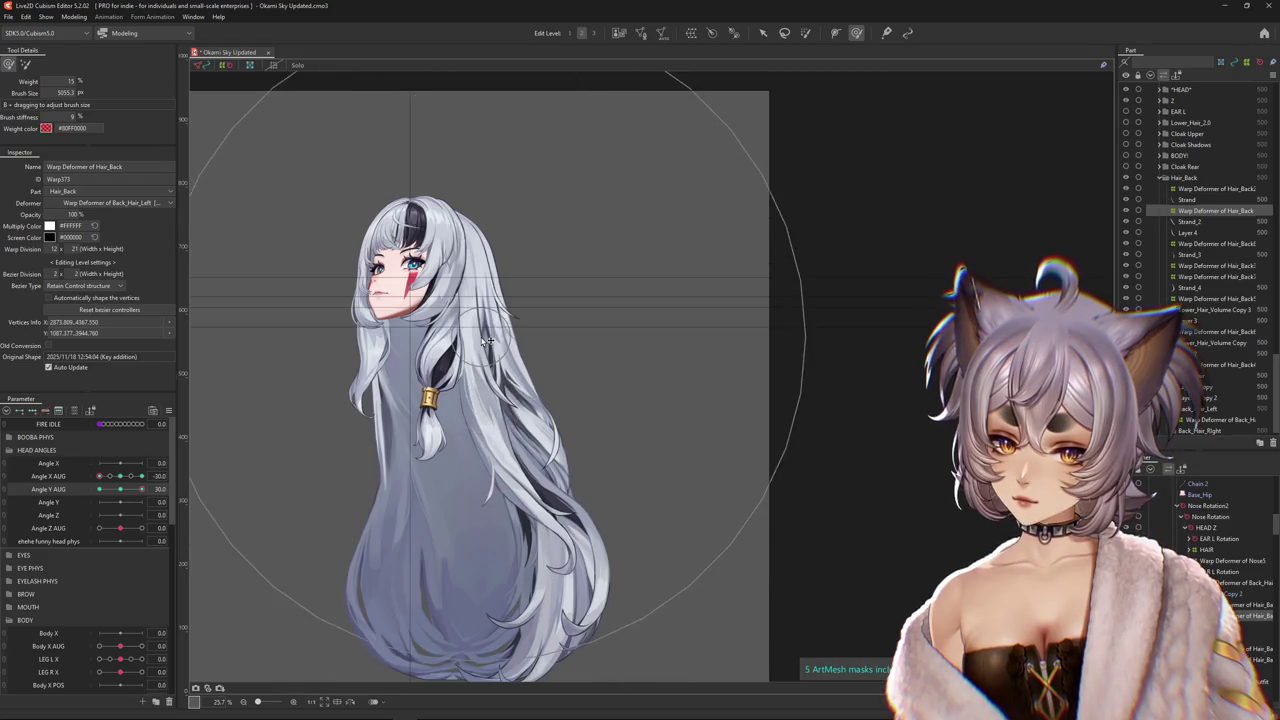
pyautogui.moveTo(428, 185); pyautogui.dragTo(436, 263)
pyautogui.moveTo(137, 489); pyautogui.dragTo(141, 489)
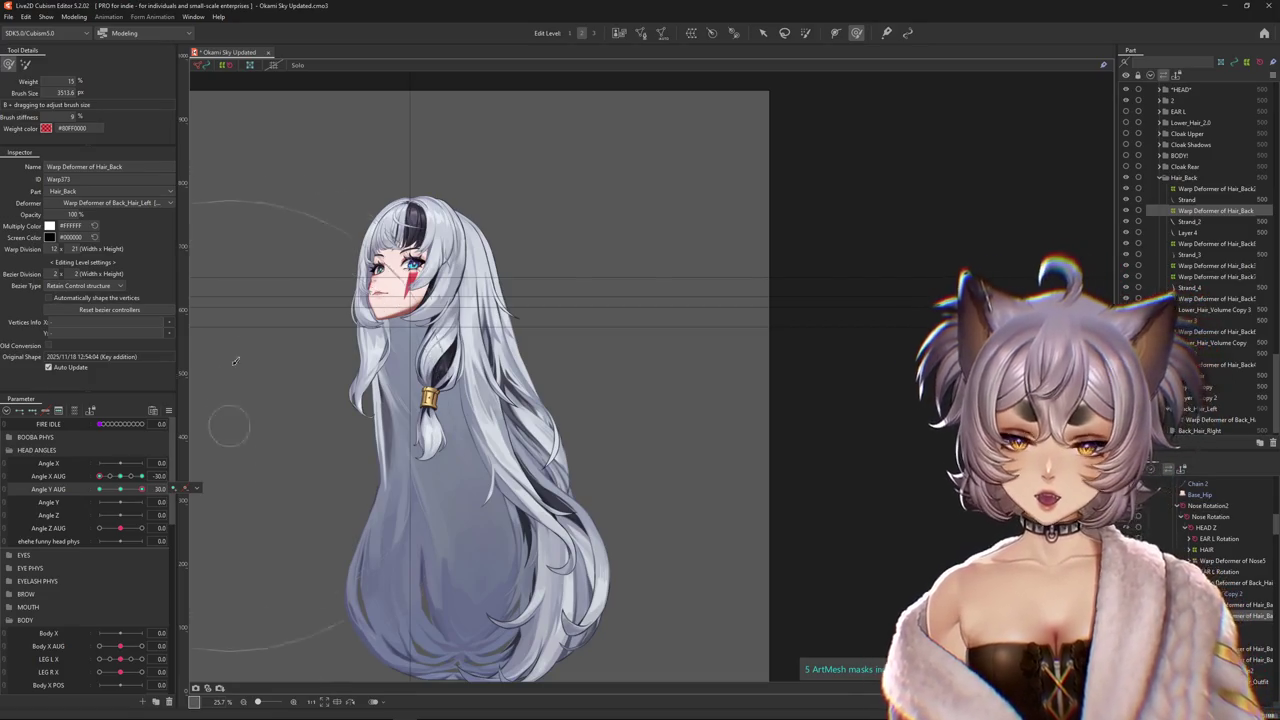
pyautogui.press('b')
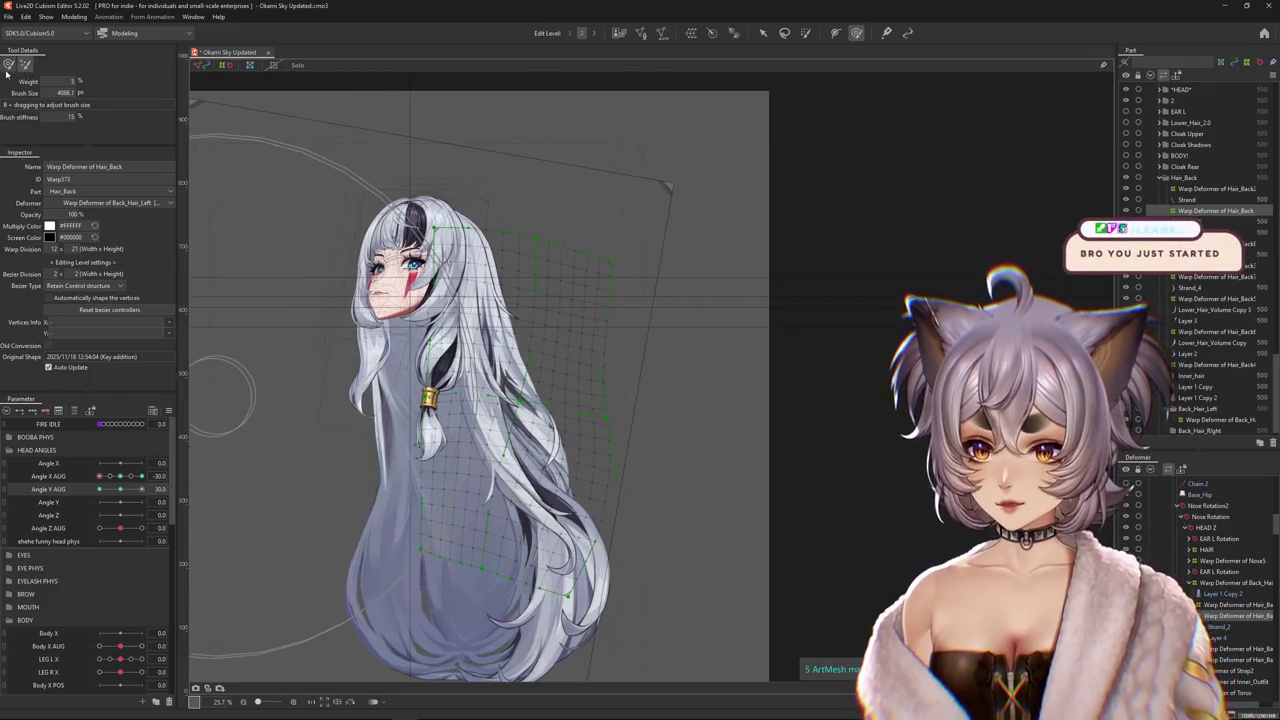
pyautogui.click(119, 489)
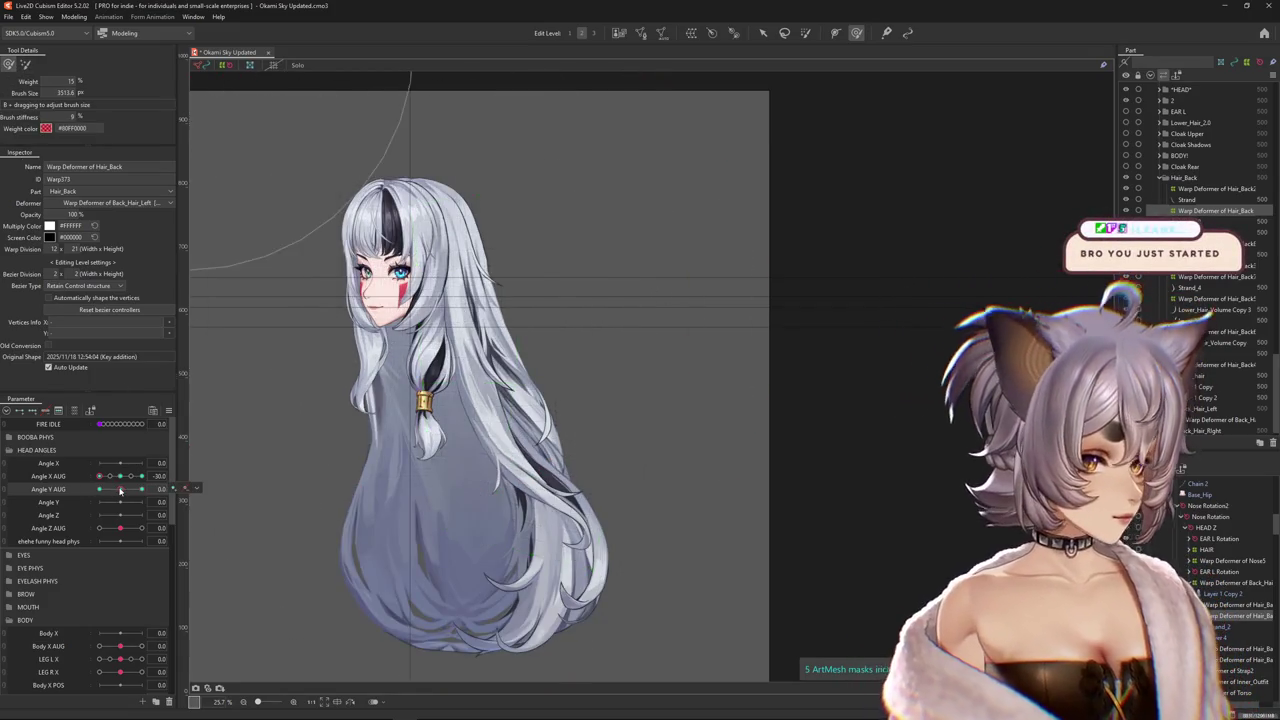
pyautogui.moveTo(119, 489); pyautogui.dragTo(86, 494)
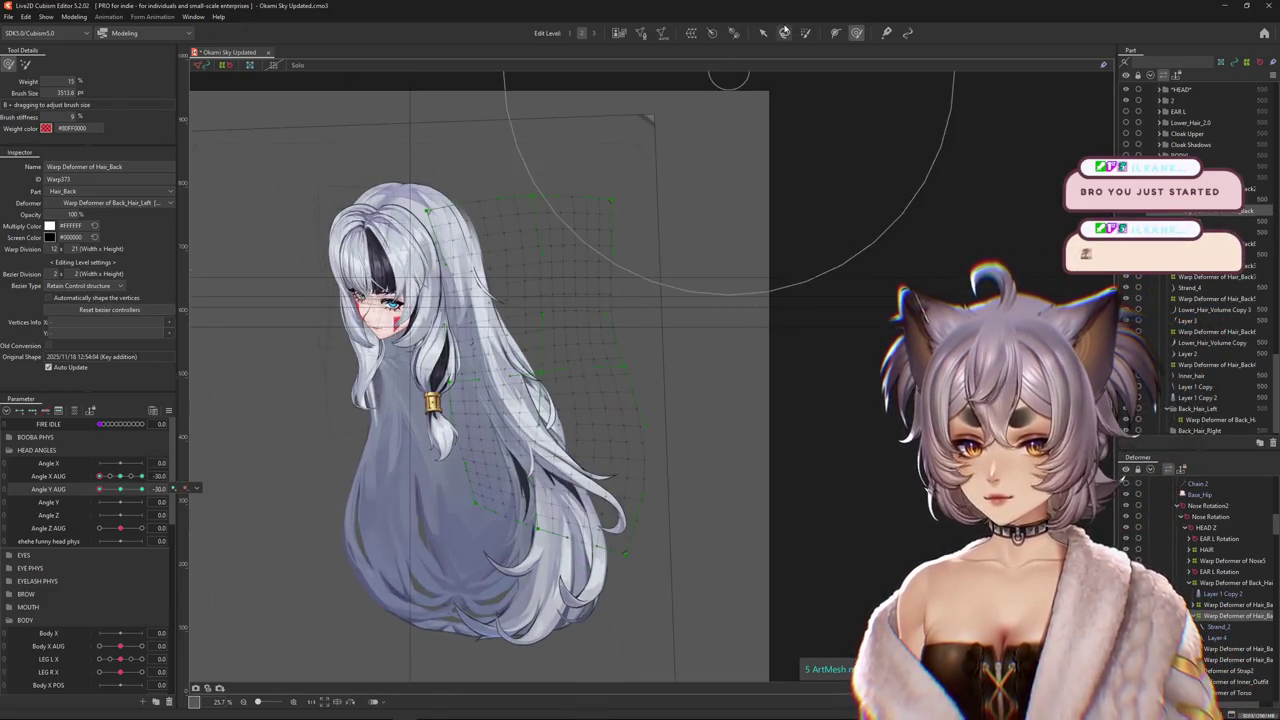
# Shear the top of the hair leftward with a temporary free-distortion warp box.
pyautogui.hotkey('ctrl', 't')
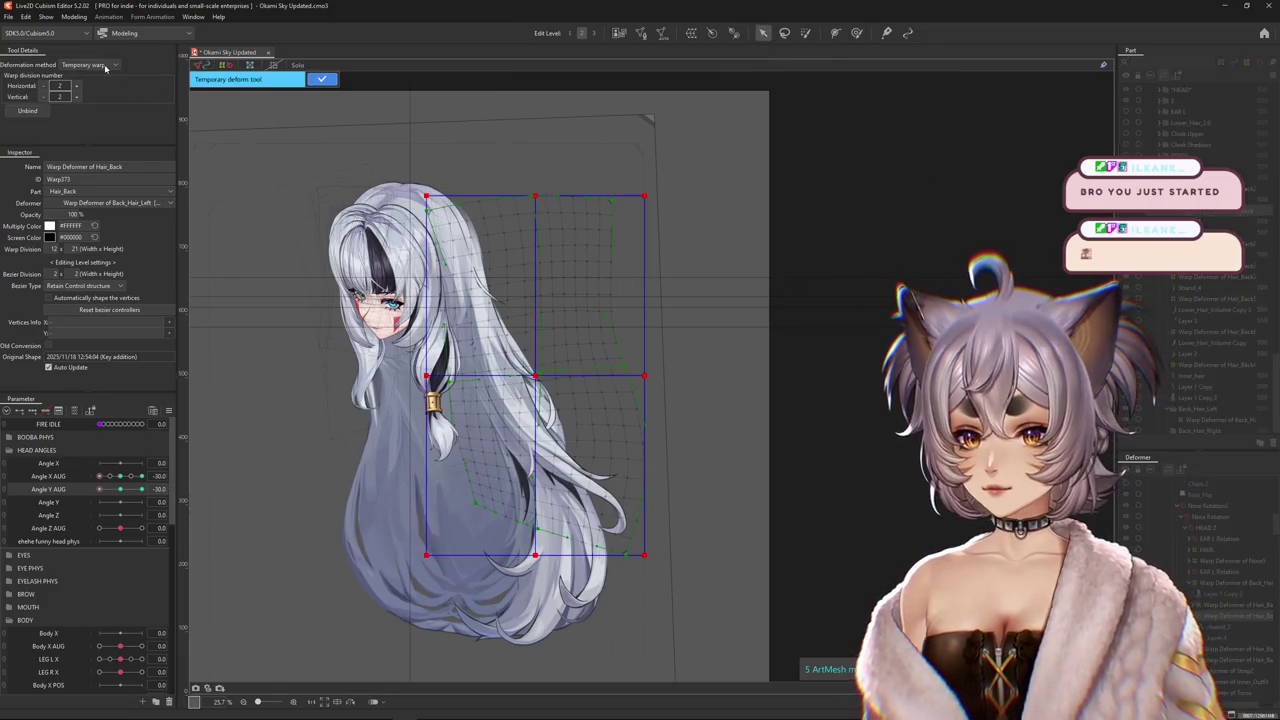
pyautogui.click(90, 116)
pyautogui.moveTo(540, 198); pyautogui.dragTo(503, 200)
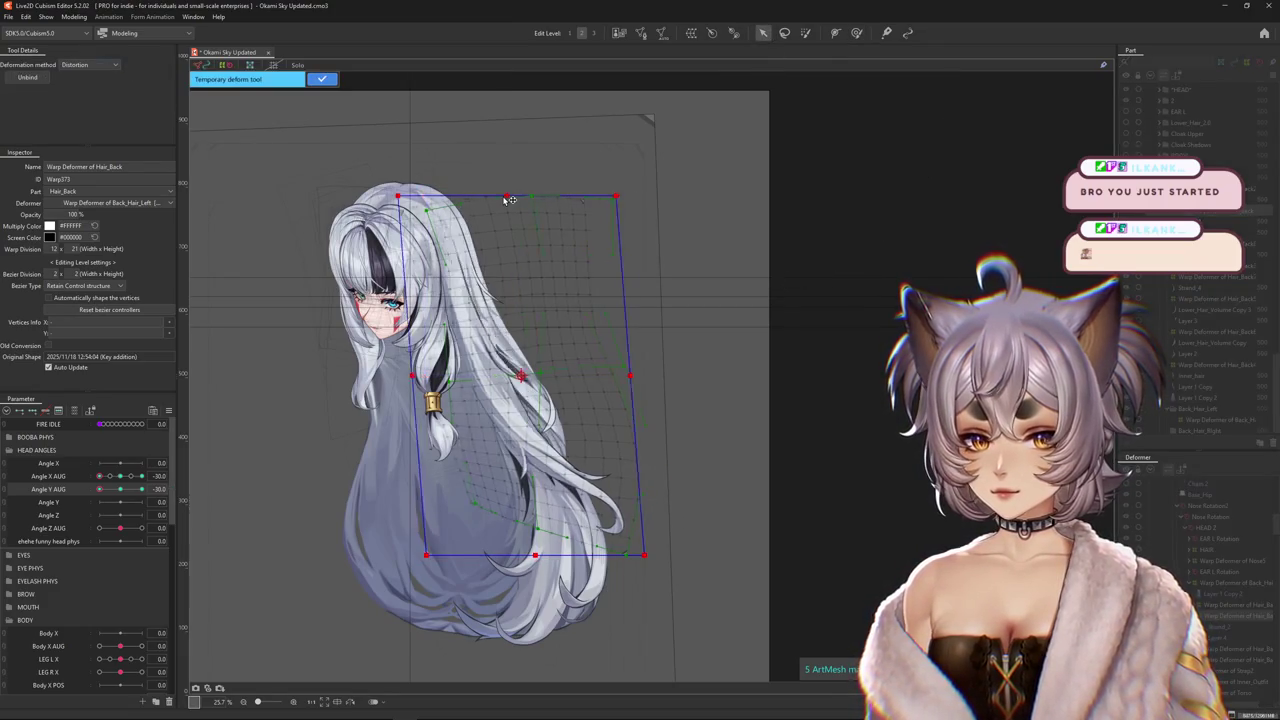
pyautogui.click(320, 79)
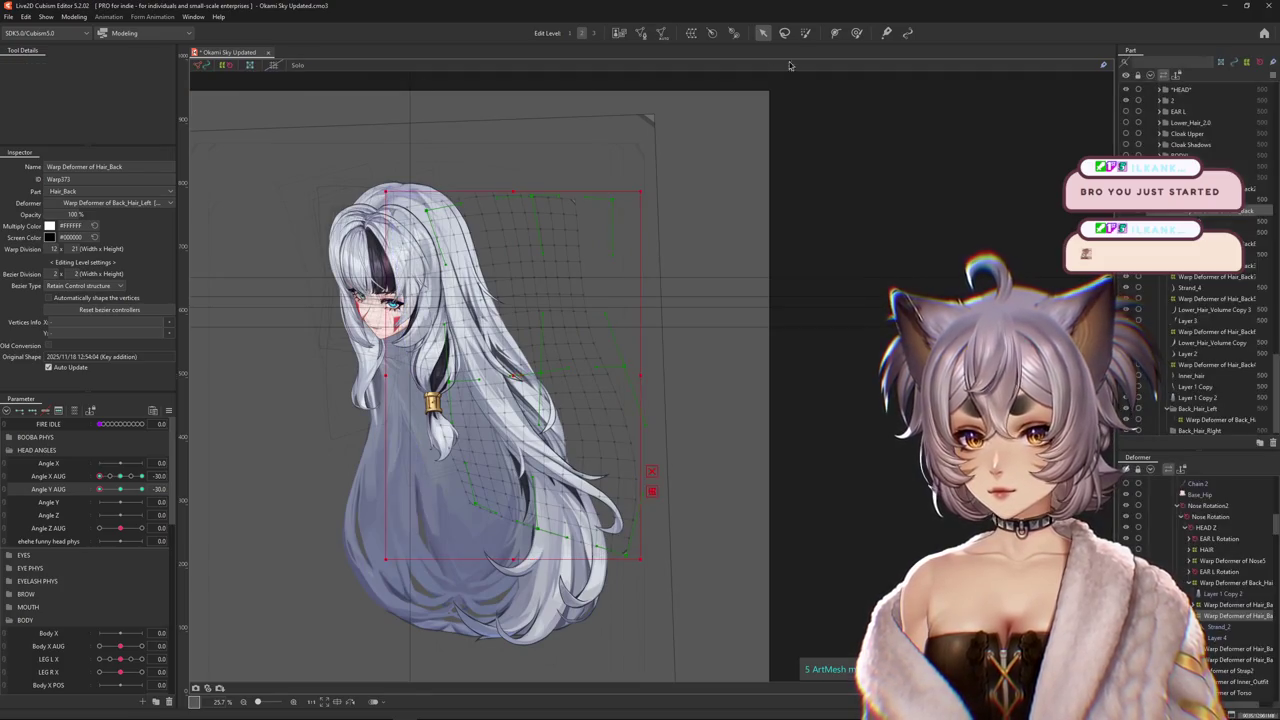
pyautogui.click(856, 33)
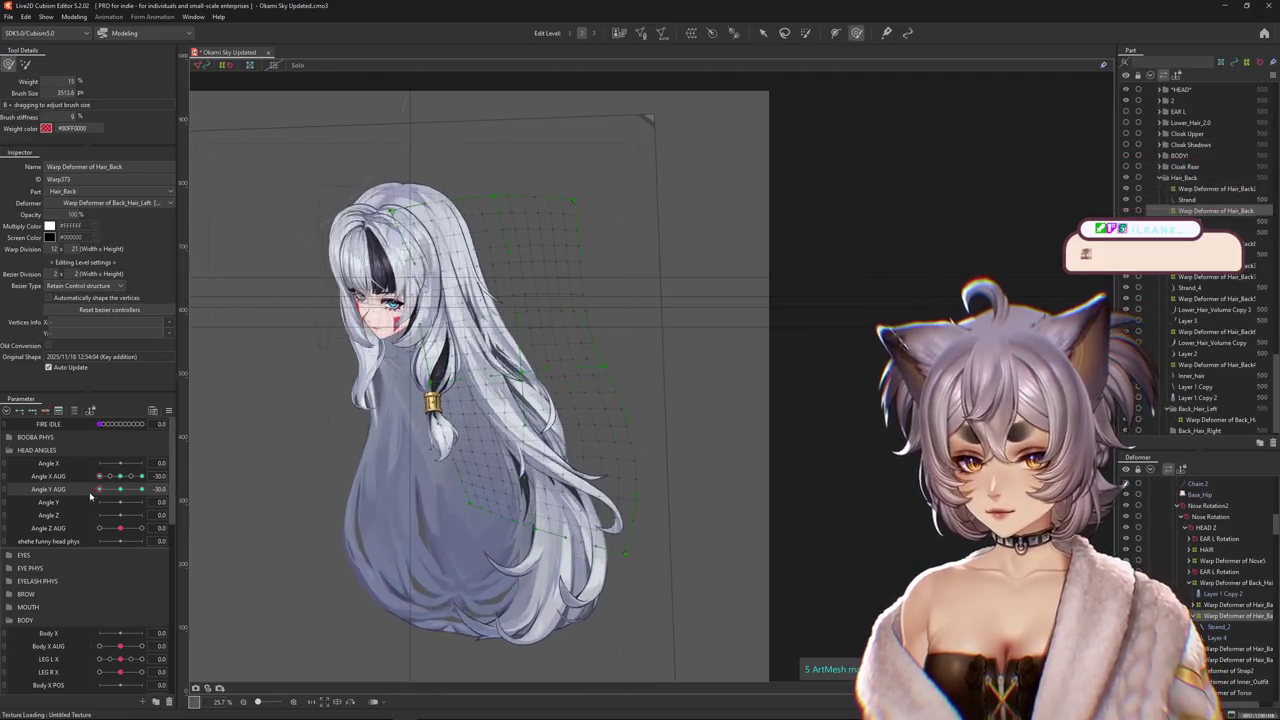
# Reshape the lower hair and smooth it toward the upper left, adjusting the deform brush size.
pyautogui.moveTo(654, 532)
pyautogui.mouseDown()
pyautogui.moveTo(614, 451)
pyautogui.moveTo(450, 494)
pyautogui.mouseUp()
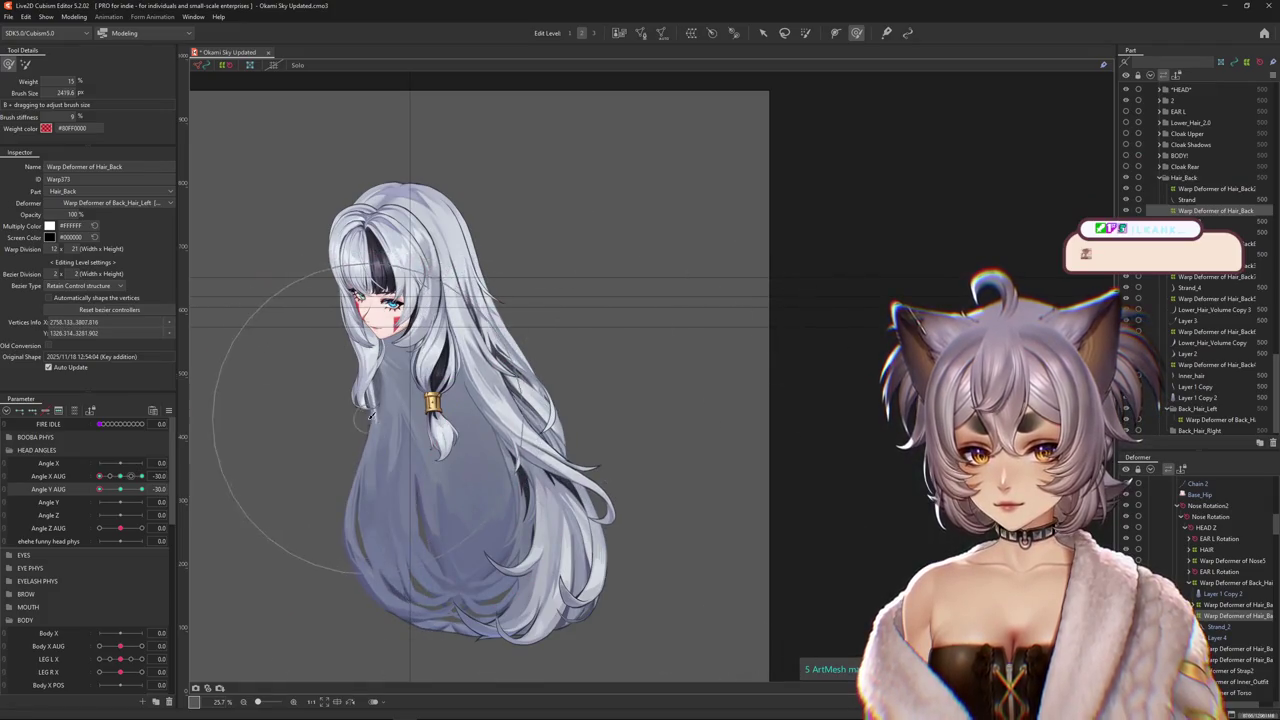
pyautogui.moveTo(453, 243)
pyautogui.mouseDown()
pyautogui.moveTo(384, 163)
pyautogui.moveTo(350, 265)
pyautogui.mouseUp()
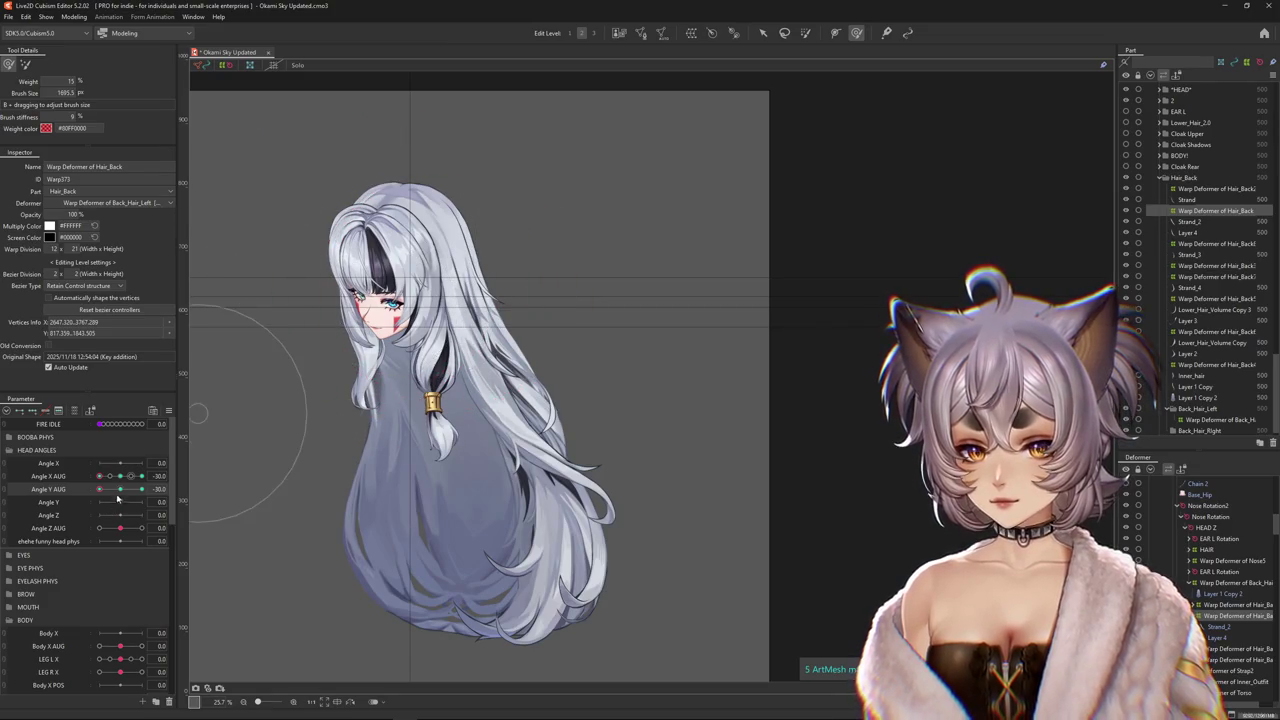
pyautogui.moveTo(436, 421); pyautogui.dragTo(652, 498)
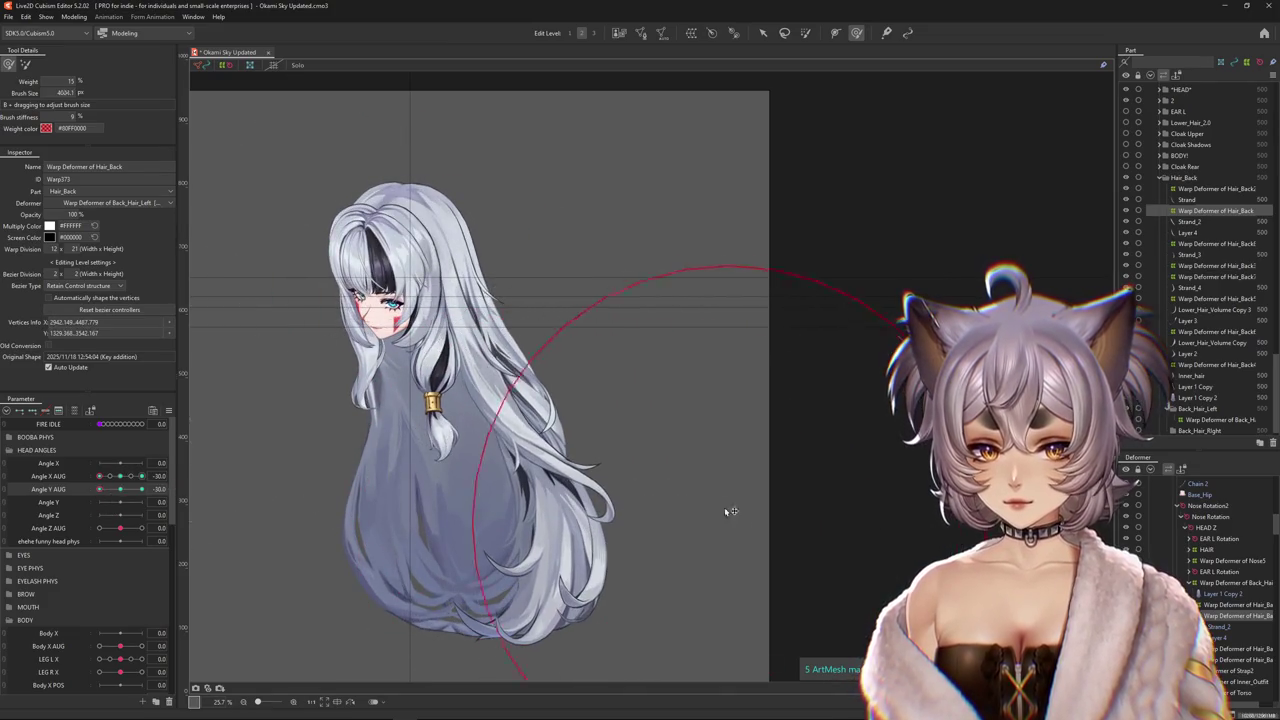
pyautogui.moveTo(731, 511); pyautogui.dragTo(620, 525)
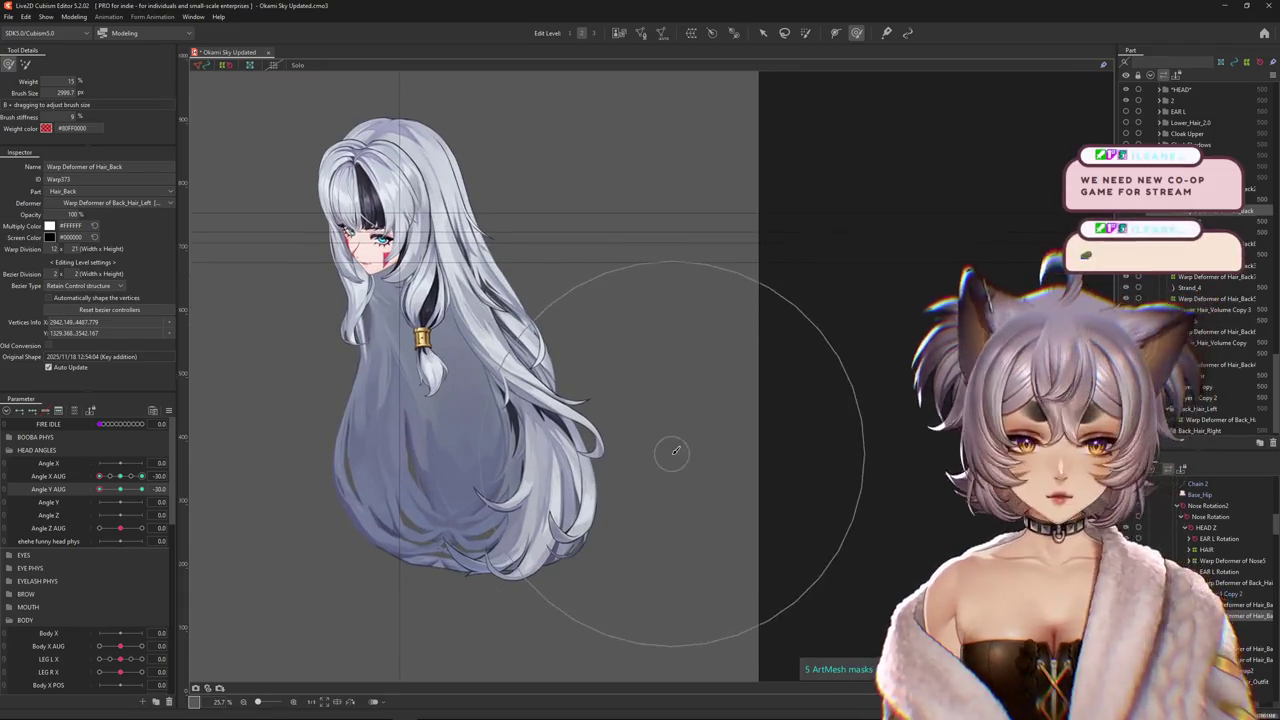
pyautogui.moveTo(675, 451); pyautogui.dragTo(657, 449)
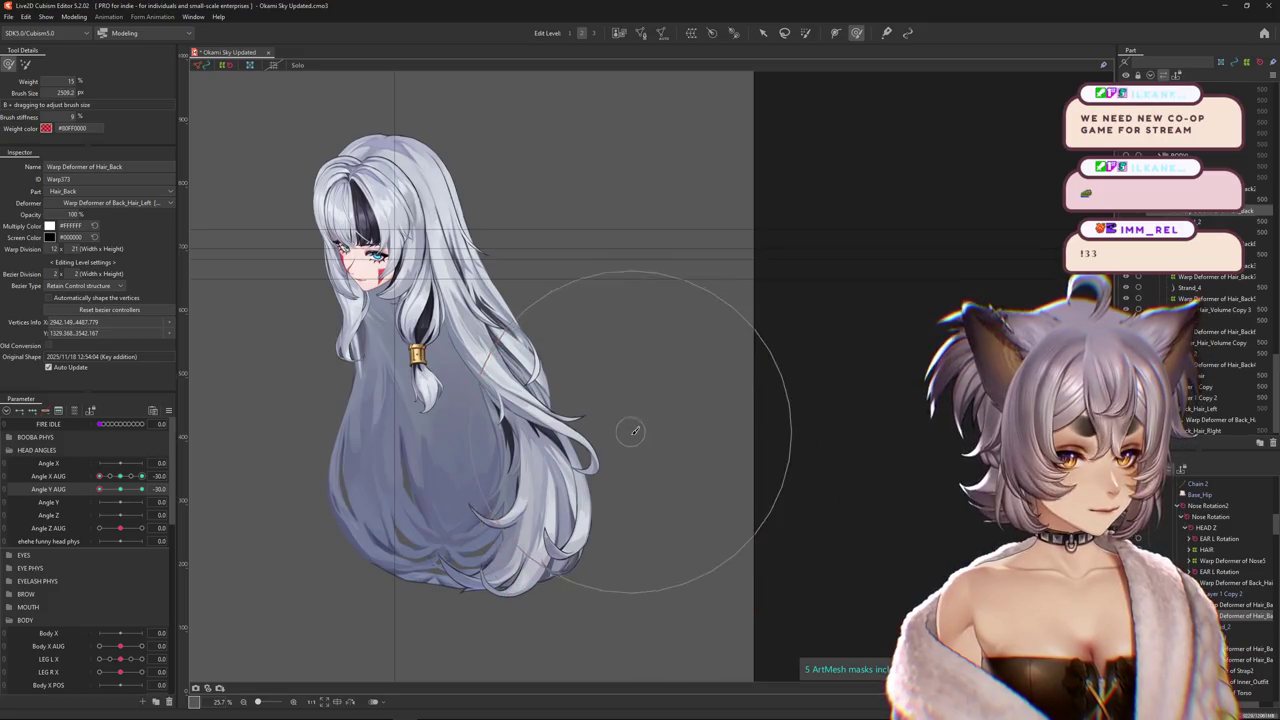
pyautogui.click(26, 65)
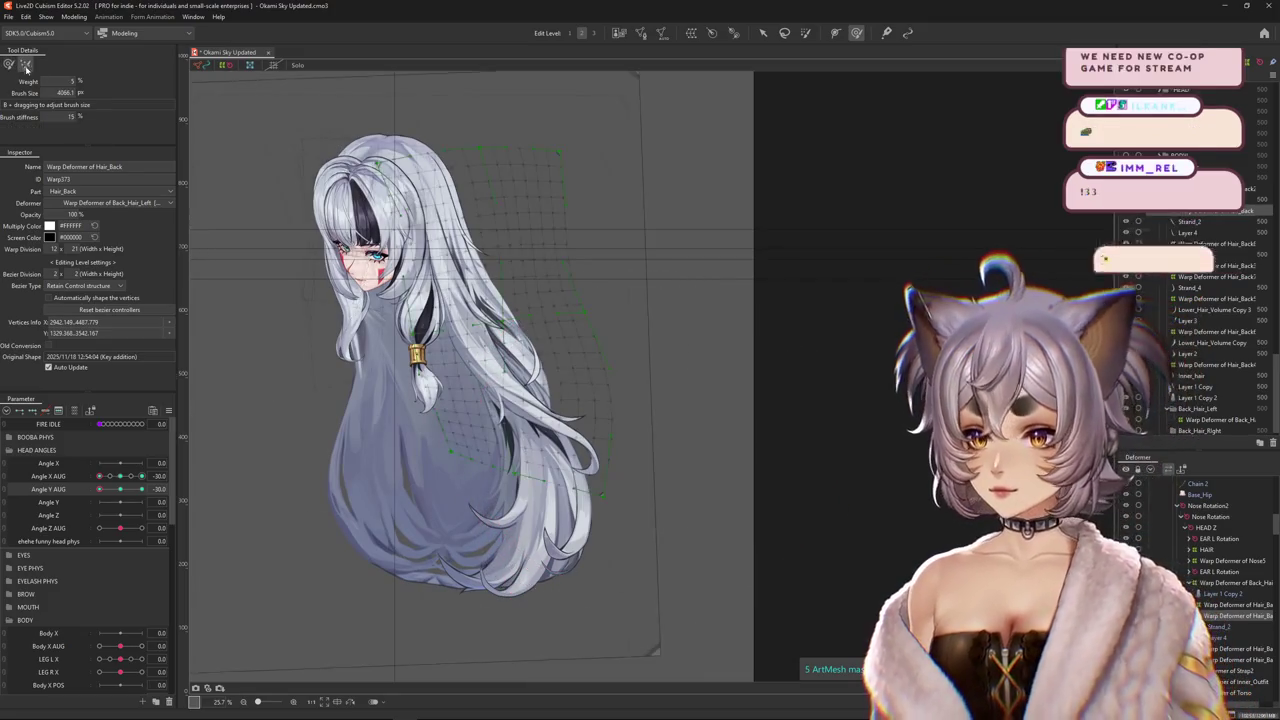
pyautogui.moveTo(614, 157); pyautogui.dragTo(736, 330)
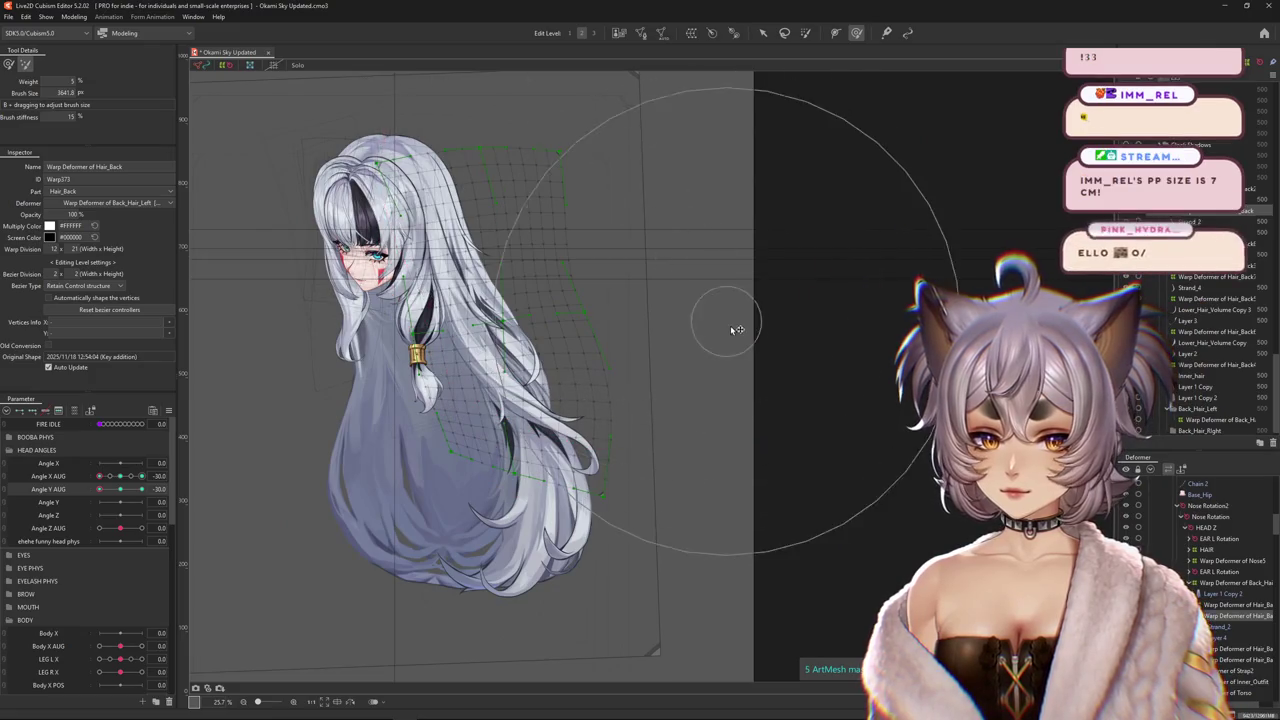
# Push the lower-right back hair into shape, comparing against the front-facing pose.
pyautogui.moveTo(141, 489)
pyautogui.mouseDown()
pyautogui.moveTo(115, 490)
pyautogui.moveTo(307, 382)
pyautogui.mouseUp()
pyautogui.moveTo(607, 508)
pyautogui.mouseDown()
pyautogui.moveTo(617, 543)
pyautogui.moveTo(583, 603)
pyautogui.moveTo(629, 615)
pyautogui.mouseUp()
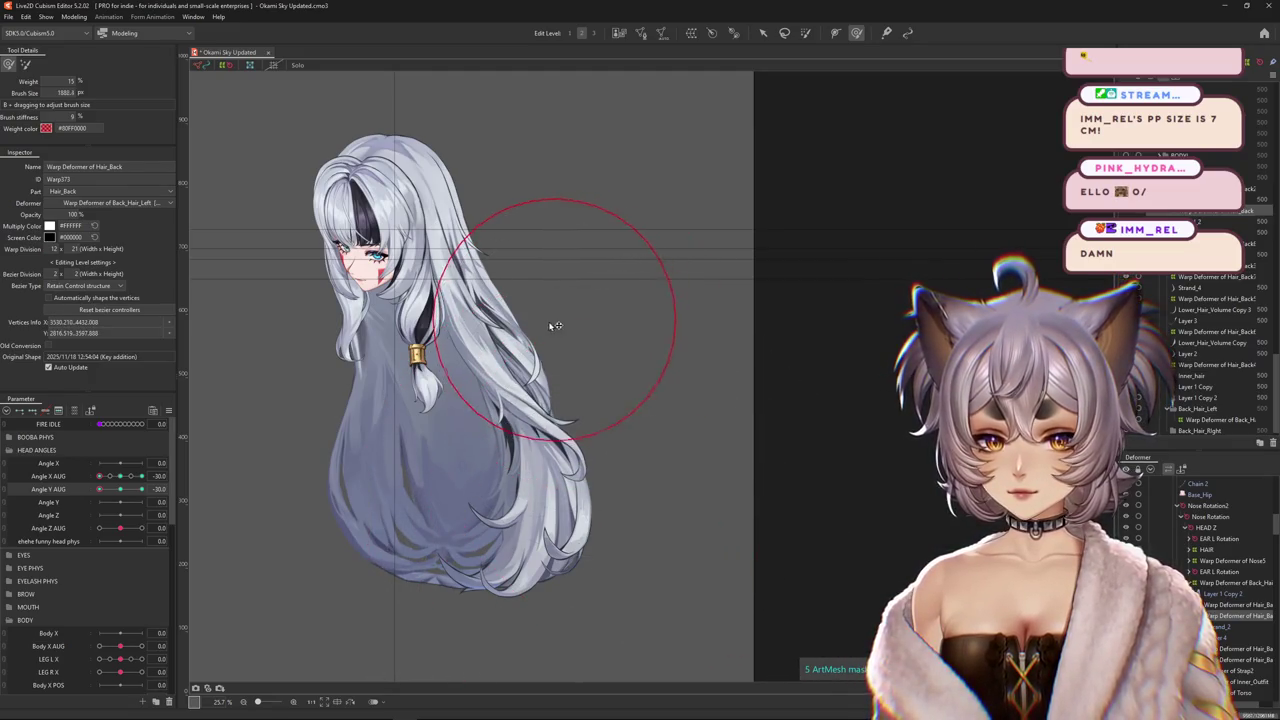
pyautogui.moveTo(141, 489); pyautogui.dragTo(99, 489)
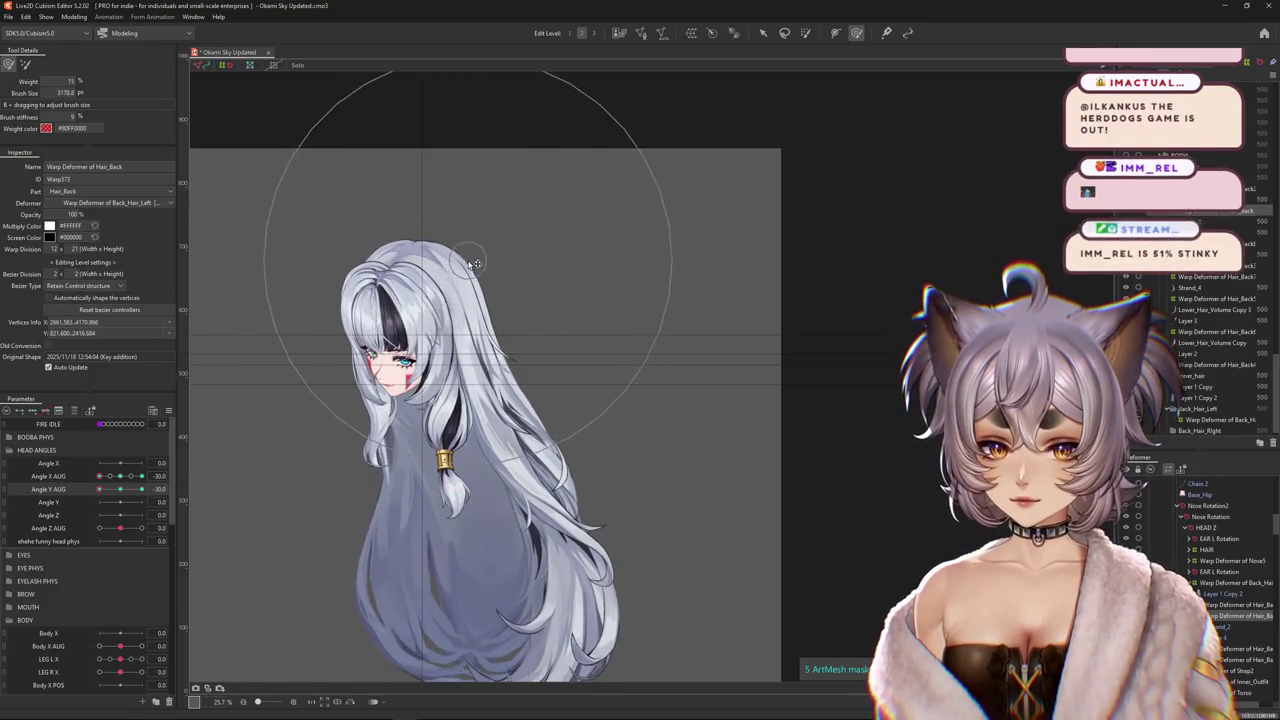
pyautogui.moveTo(412, 360); pyautogui.dragTo(402, 312)
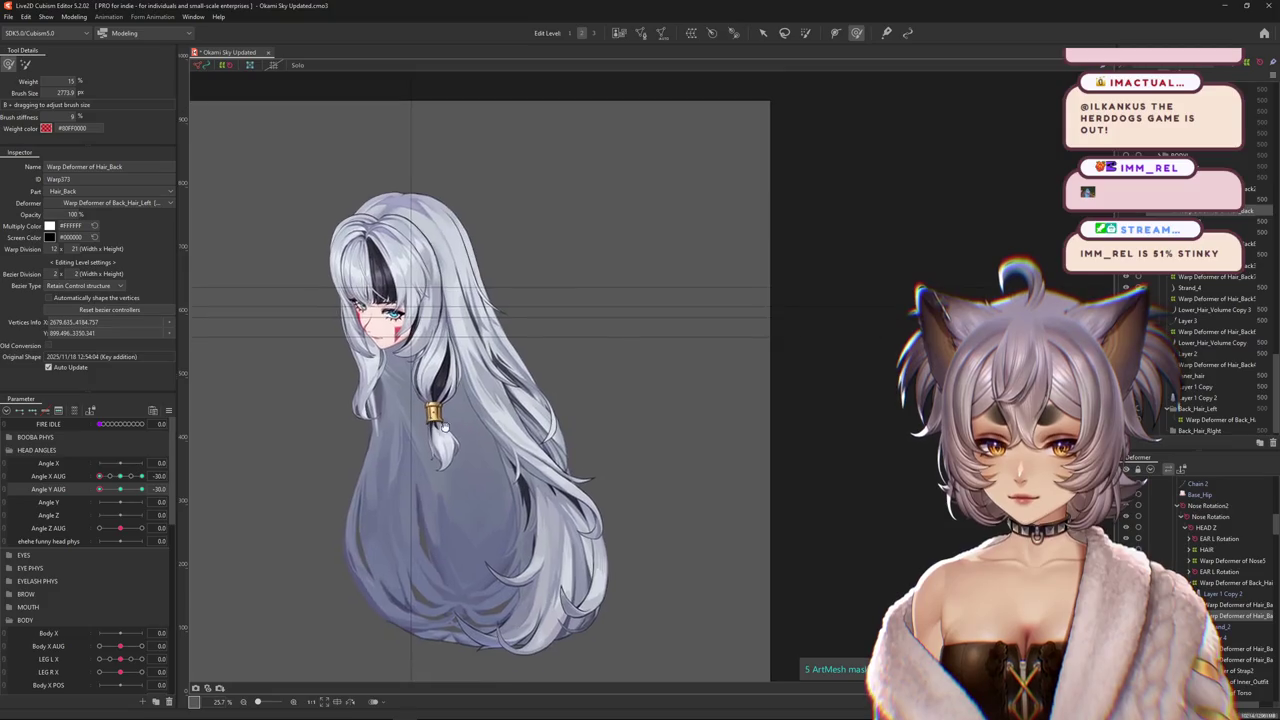
pyautogui.moveTo(577, 588); pyautogui.dragTo(624, 463)
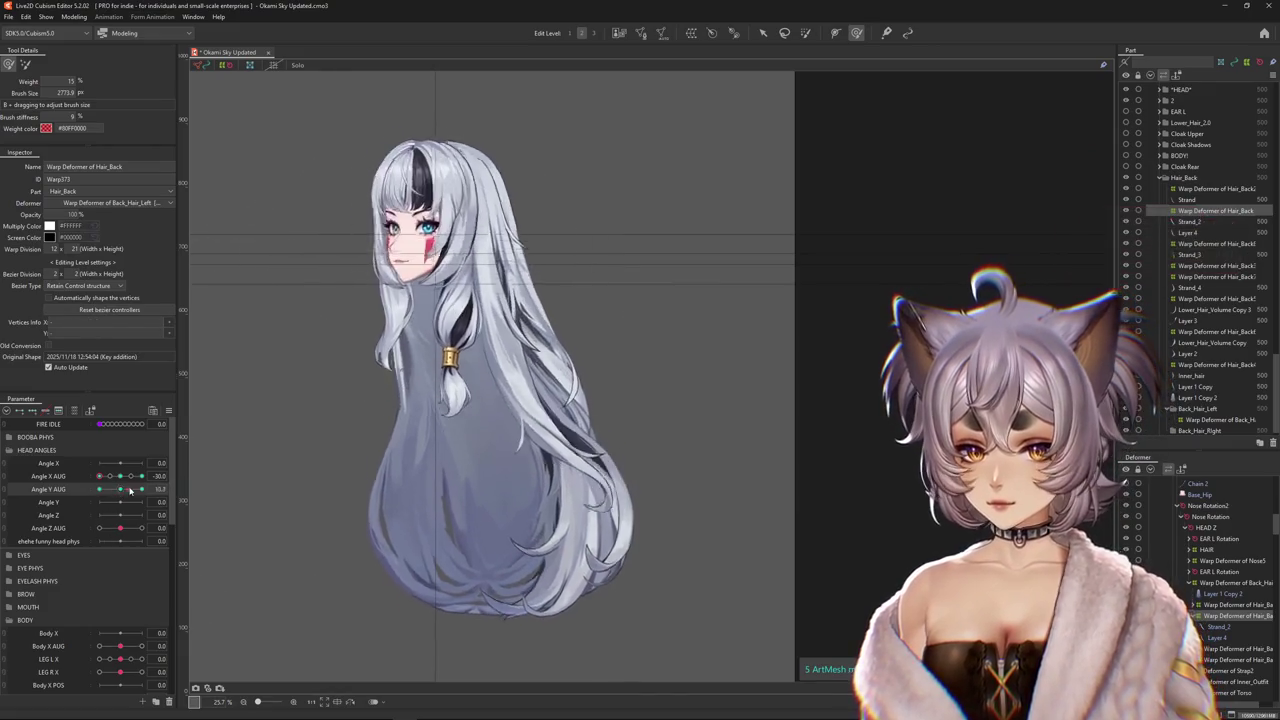
pyautogui.moveTo(527, 449); pyautogui.dragTo(452, 327)
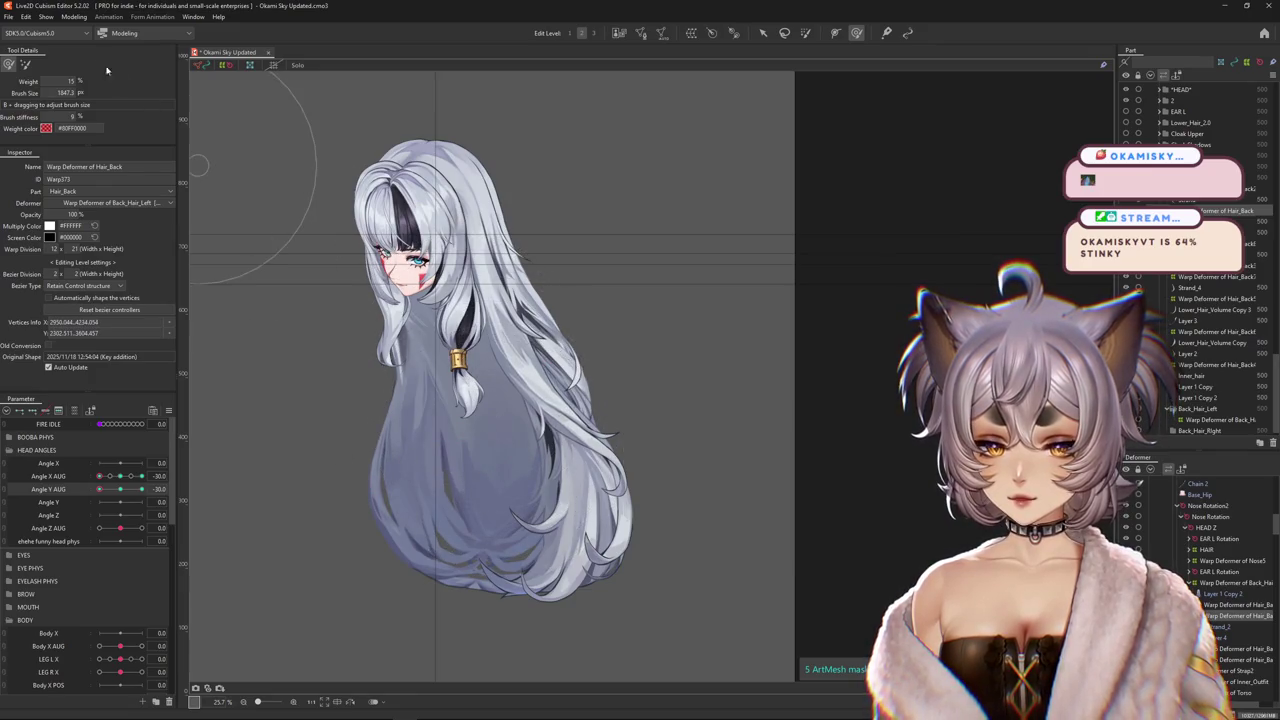
# Paint weight over the upper back hair on the warp grid, then deform using that weight.
pyautogui.press('b')
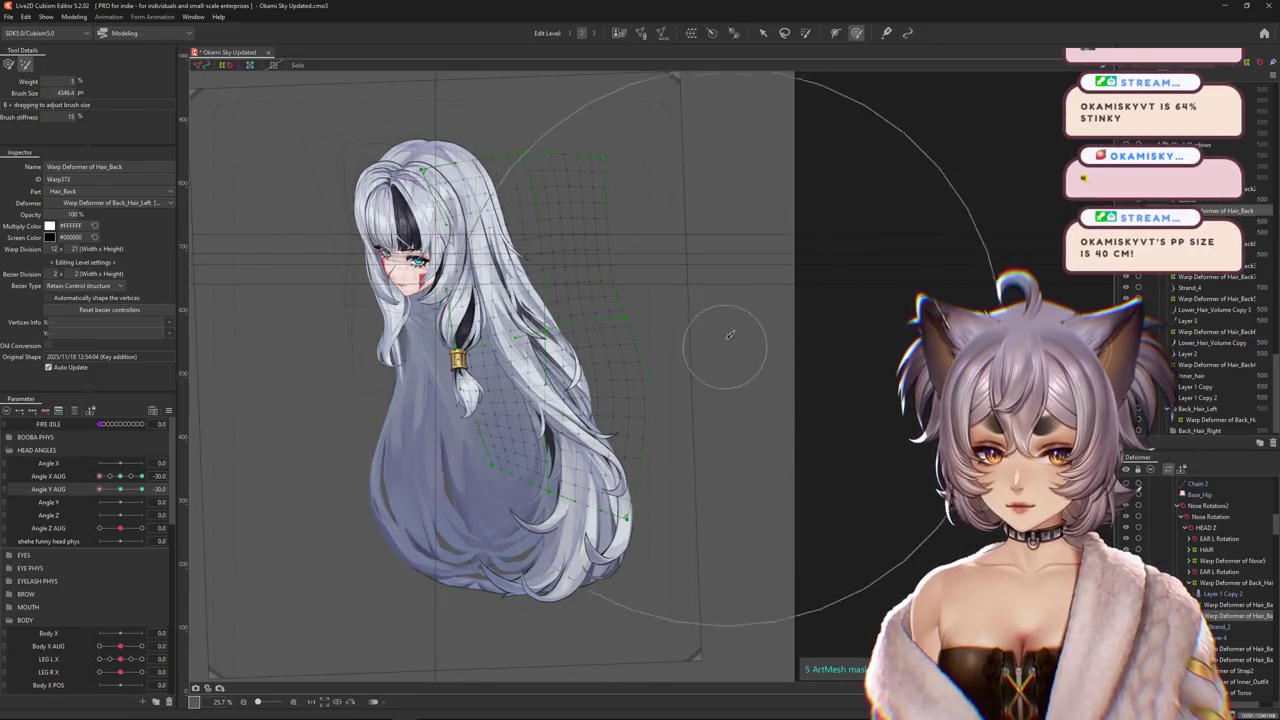
pyautogui.press('g')
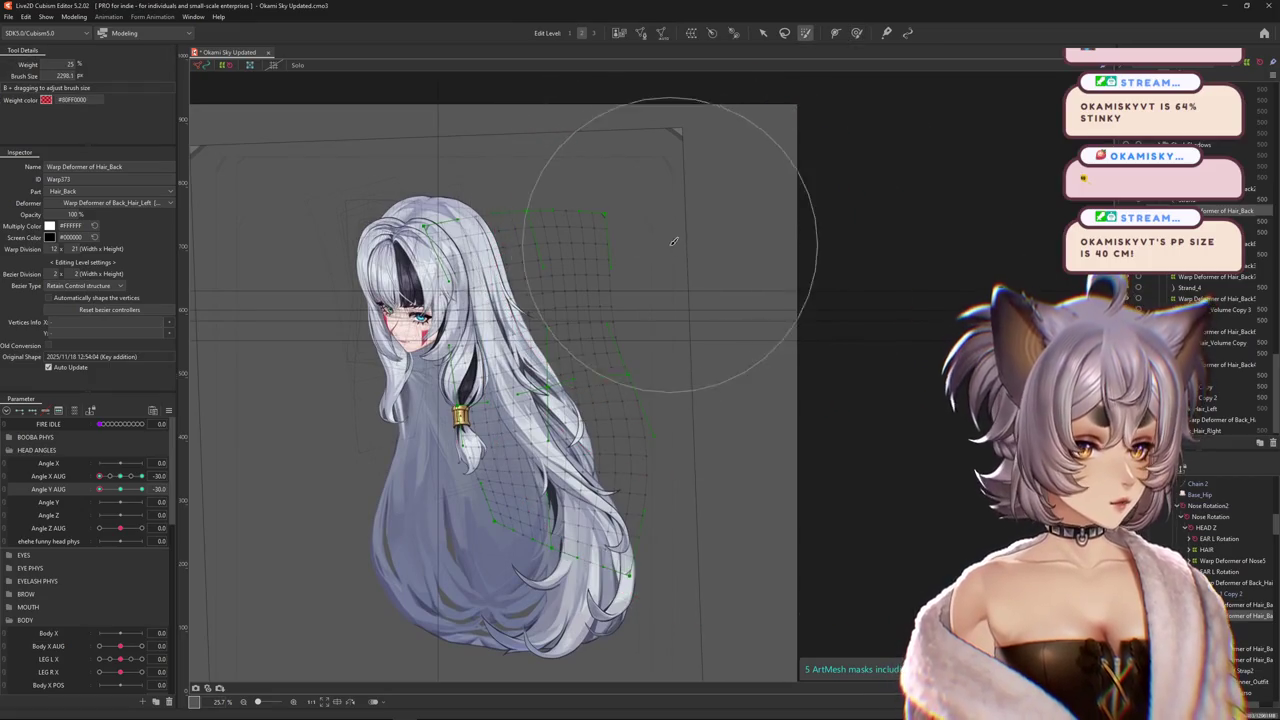
pyautogui.moveTo(674, 241); pyautogui.dragTo(586, 150)
pyautogui.click(856, 33)
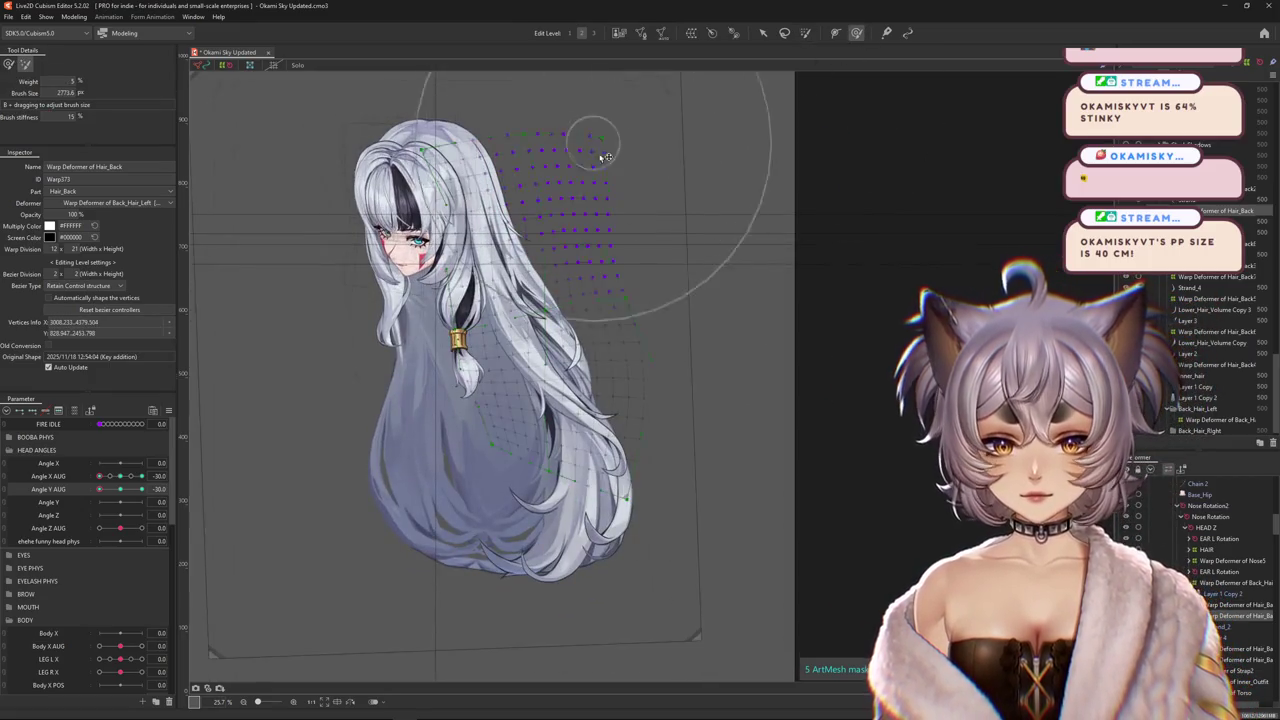
pyautogui.click(8, 64)
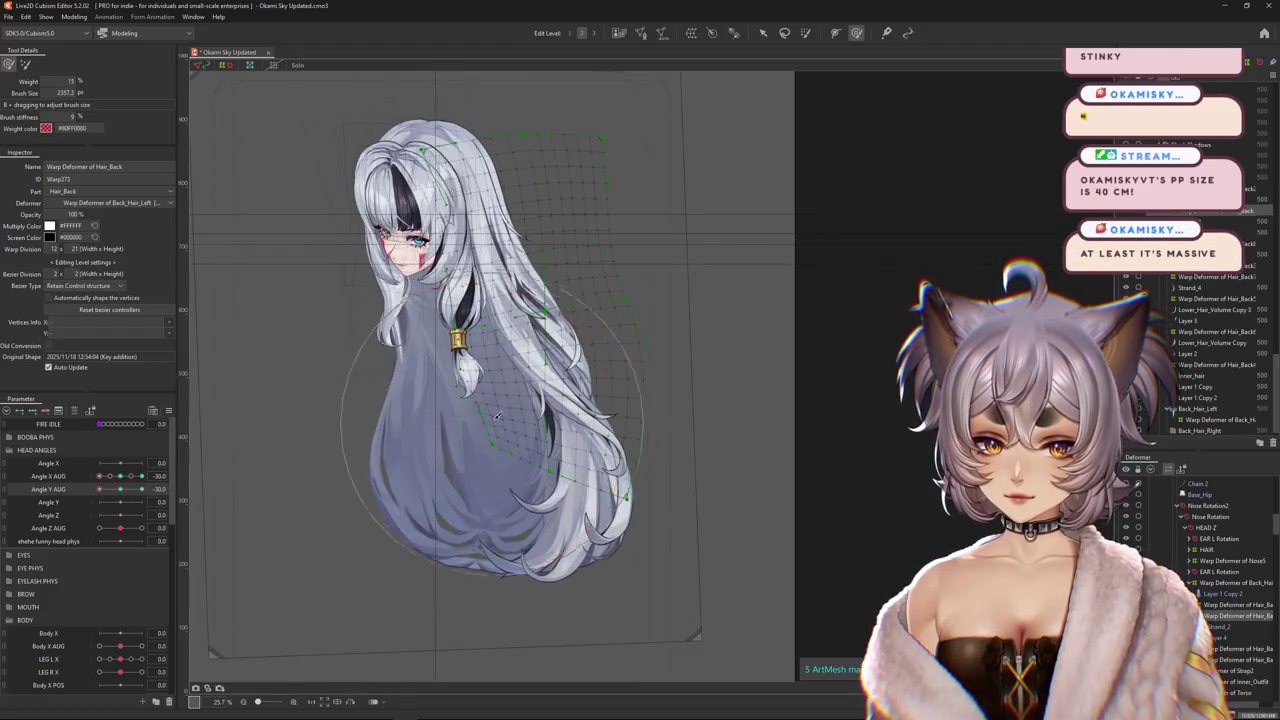
pyautogui.moveTo(729, 486); pyautogui.dragTo(1060, 410)
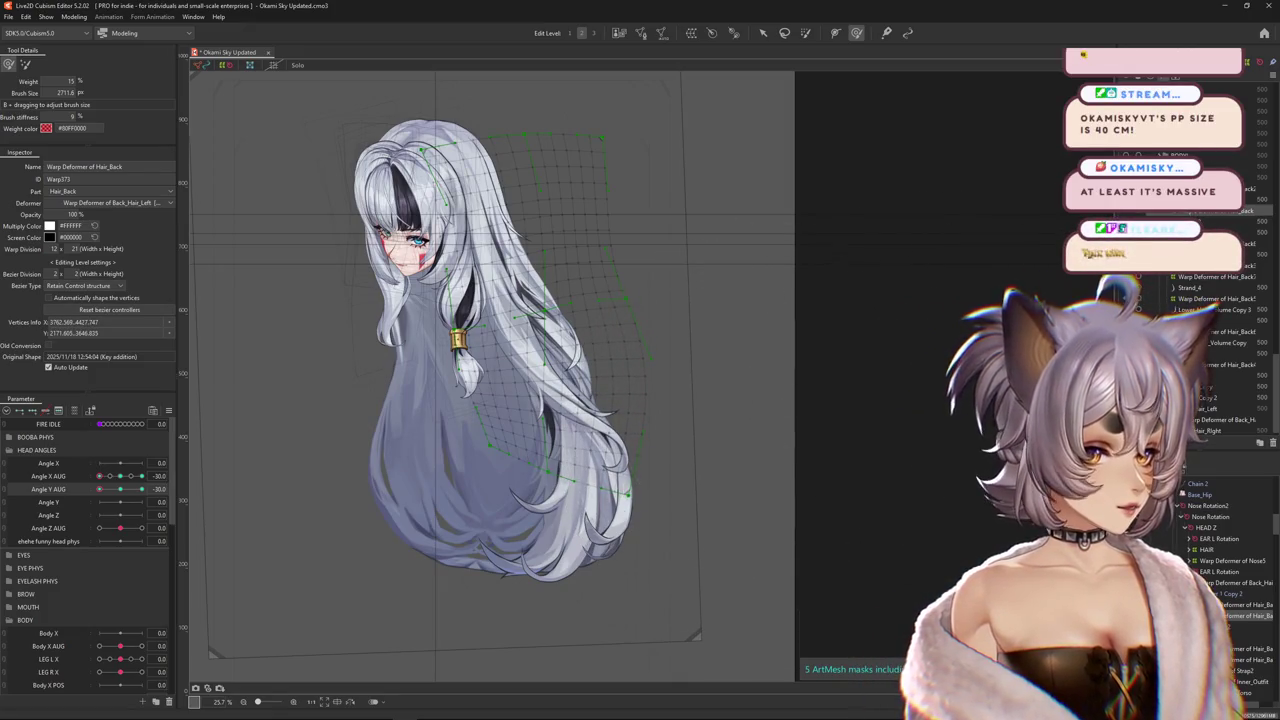
# Preview the hair at Angle Y AUG -30 and the front-facing pose.
pyautogui.click(104, 490)
pyautogui.moveTo(104, 490); pyautogui.dragTo(99, 490)
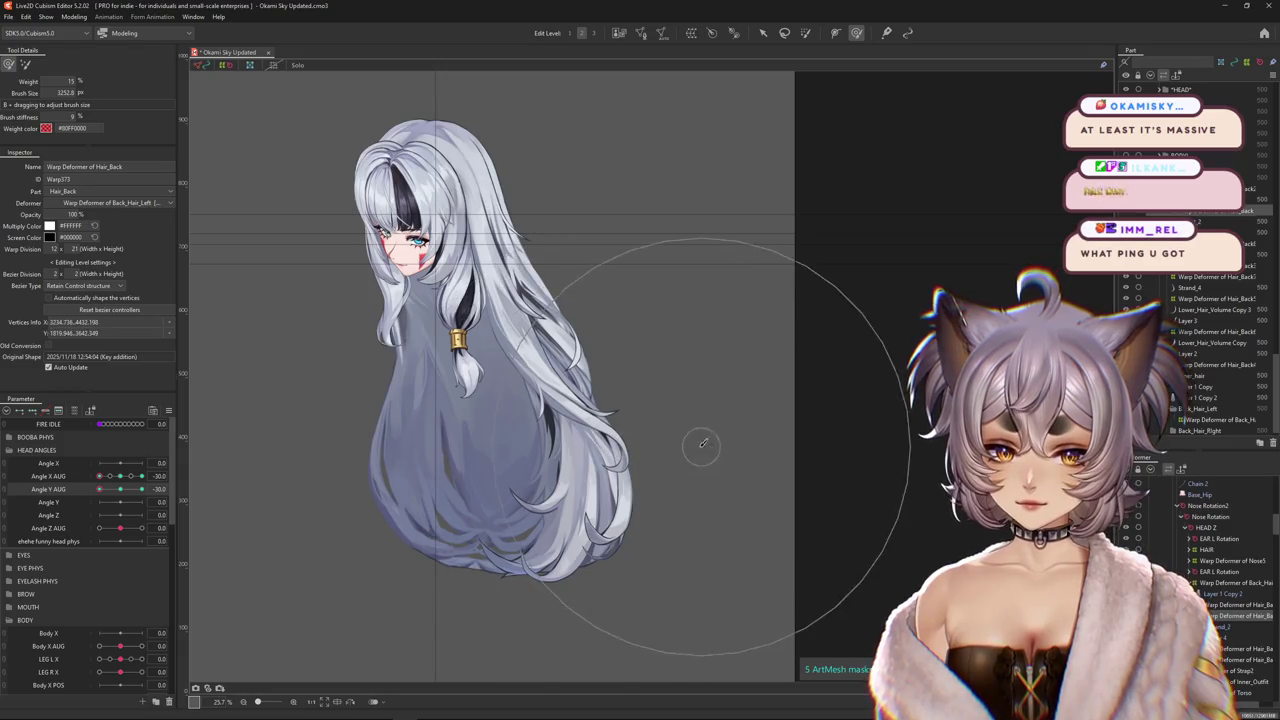
pyautogui.moveTo(509, 314); pyautogui.dragTo(544, 366)
pyautogui.press('b')
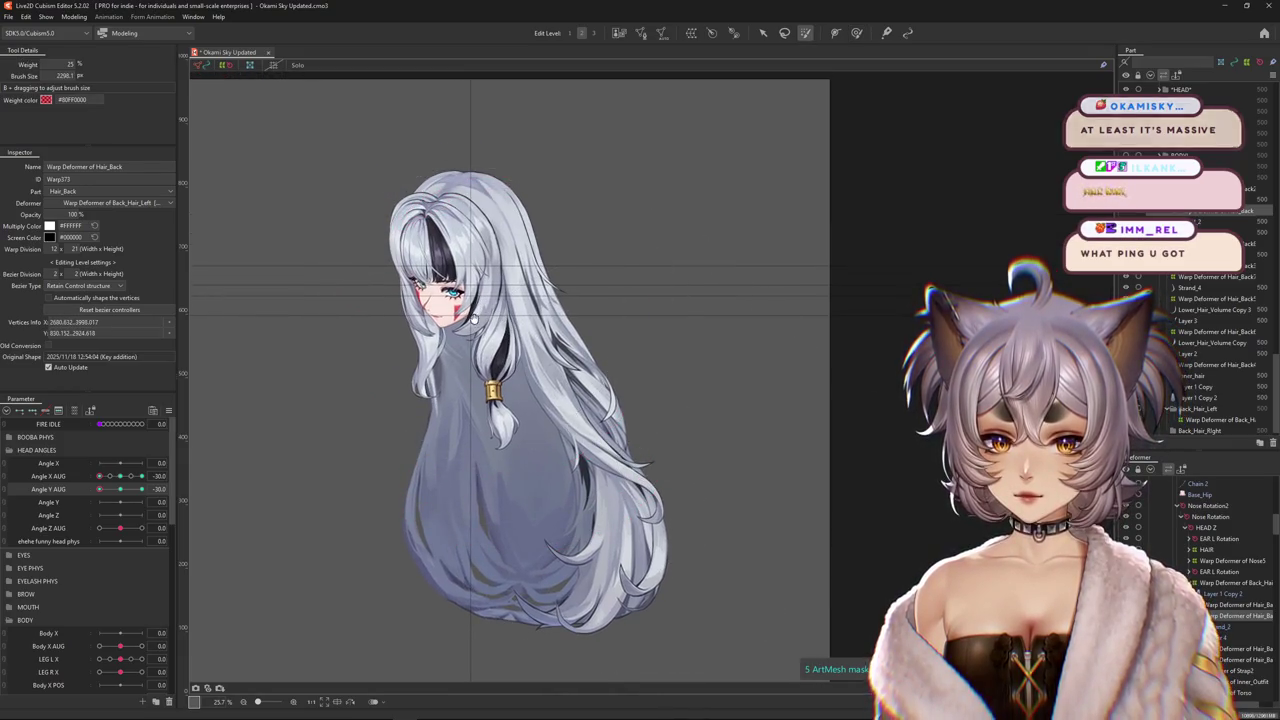
pyautogui.moveTo(478, 300); pyautogui.dragTo(470, 360)
pyautogui.moveTo(141, 489); pyautogui.dragTo(97, 498)
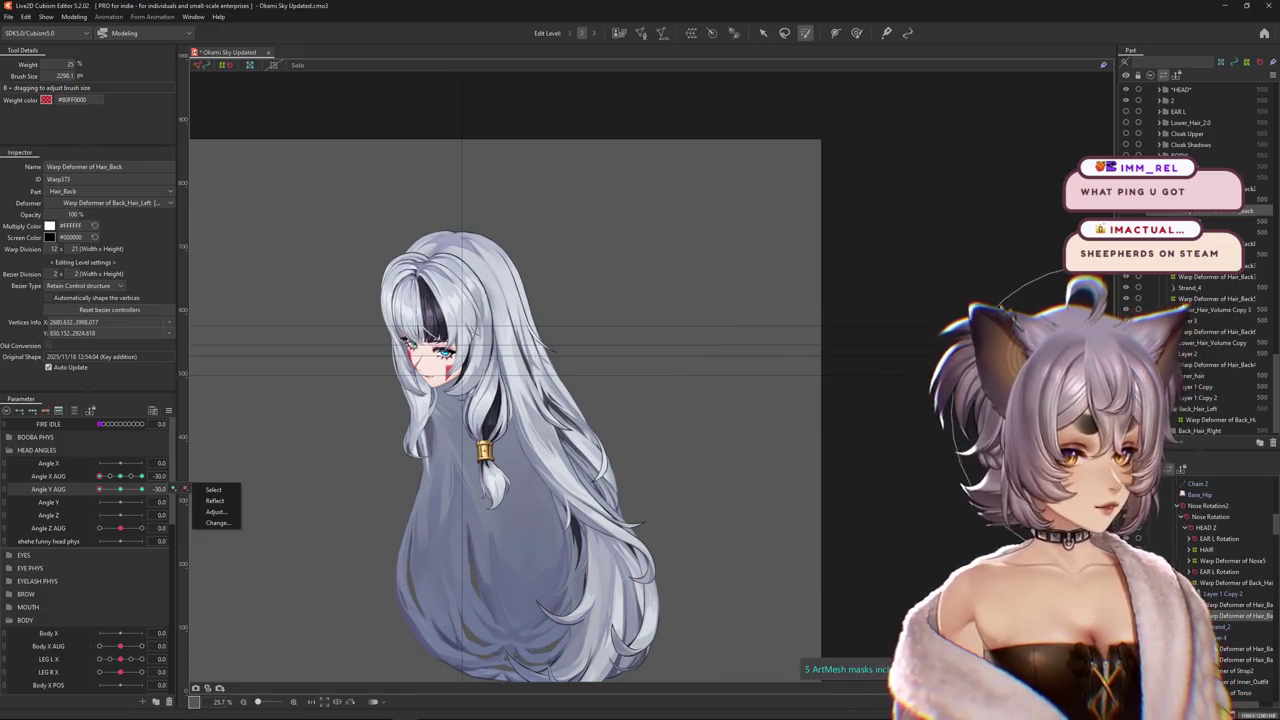
# With a smaller weighted brush, deform the back hair around the hair tie and return to Angle Y -30.
pyautogui.click(110, 493)
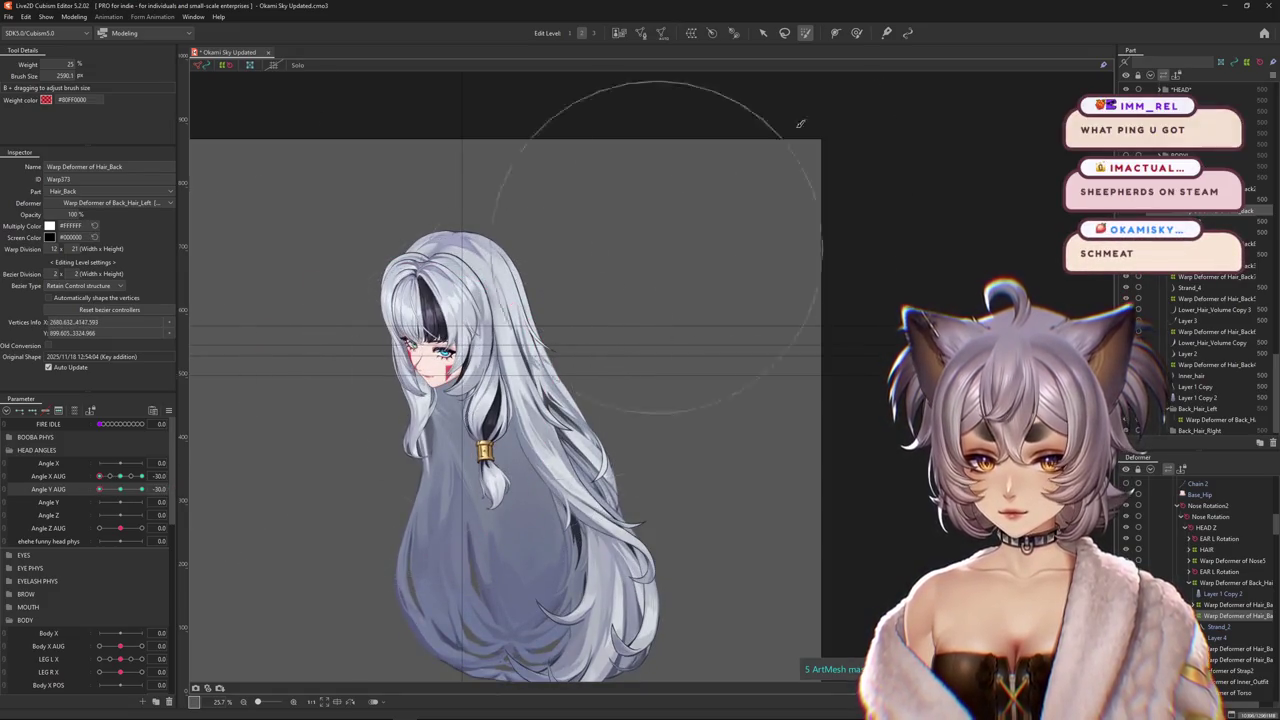
pyautogui.click(856, 33)
pyautogui.moveTo(431, 397)
pyautogui.mouseDown()
pyautogui.moveTo(400, 397)
pyautogui.moveTo(546, 480)
pyautogui.mouseUp()
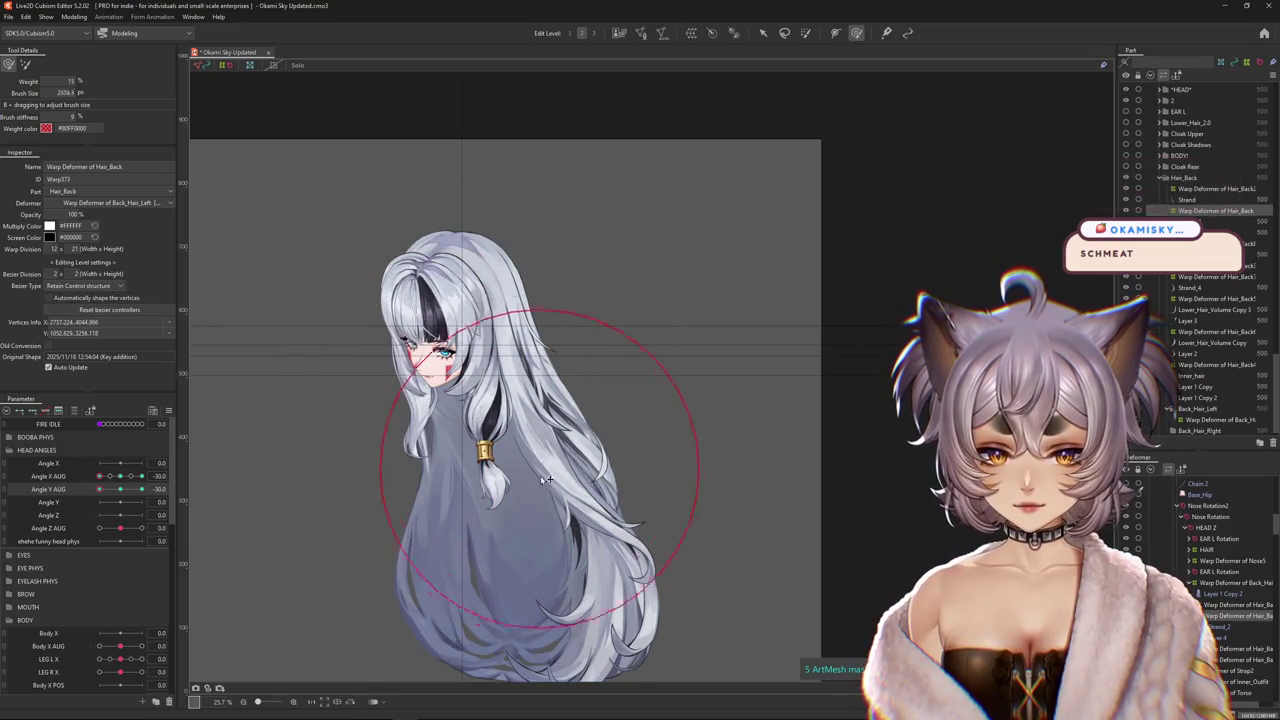
pyautogui.moveTo(556, 527); pyautogui.dragTo(600, 485)
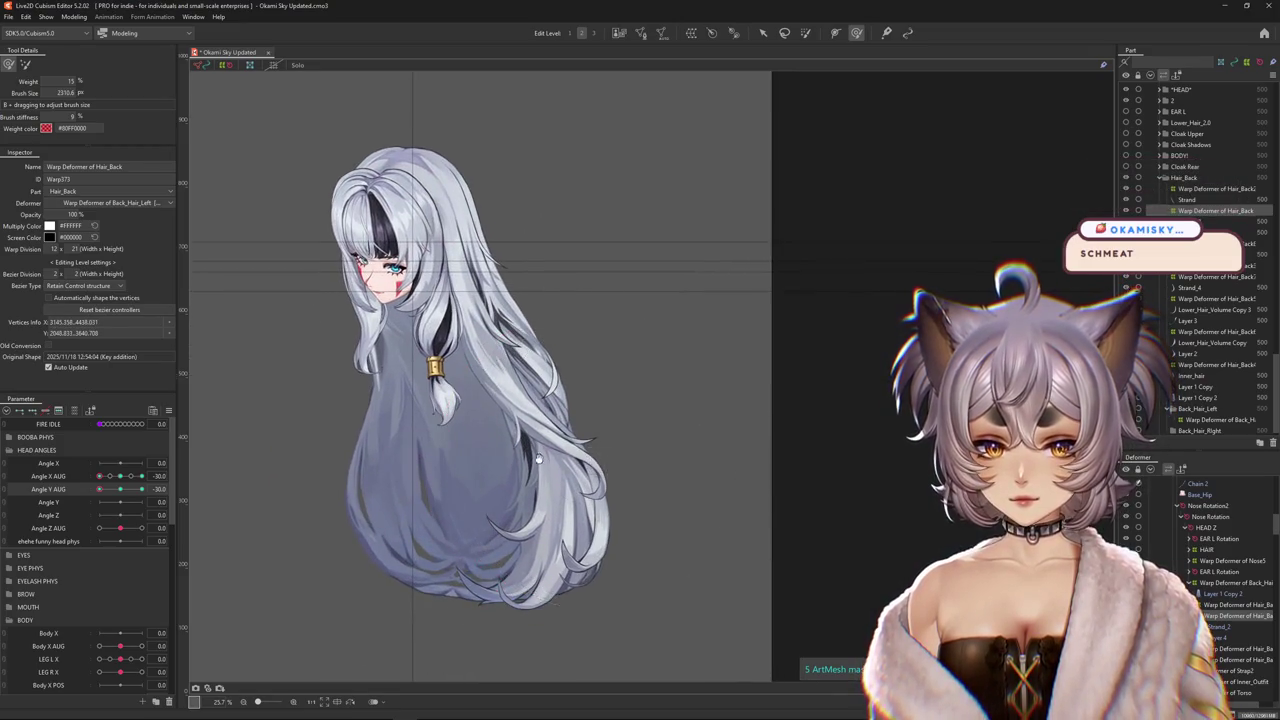
pyautogui.click(122, 490)
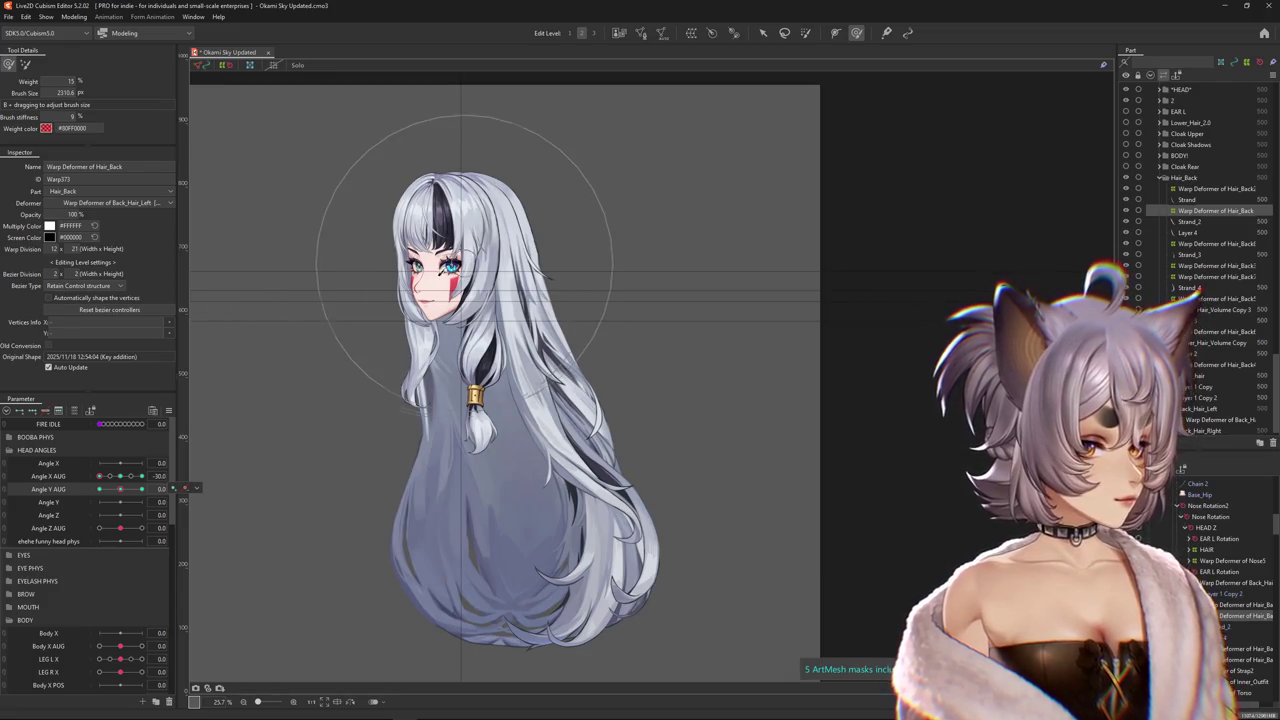
pyautogui.moveTo(117, 493); pyautogui.dragTo(98, 492)
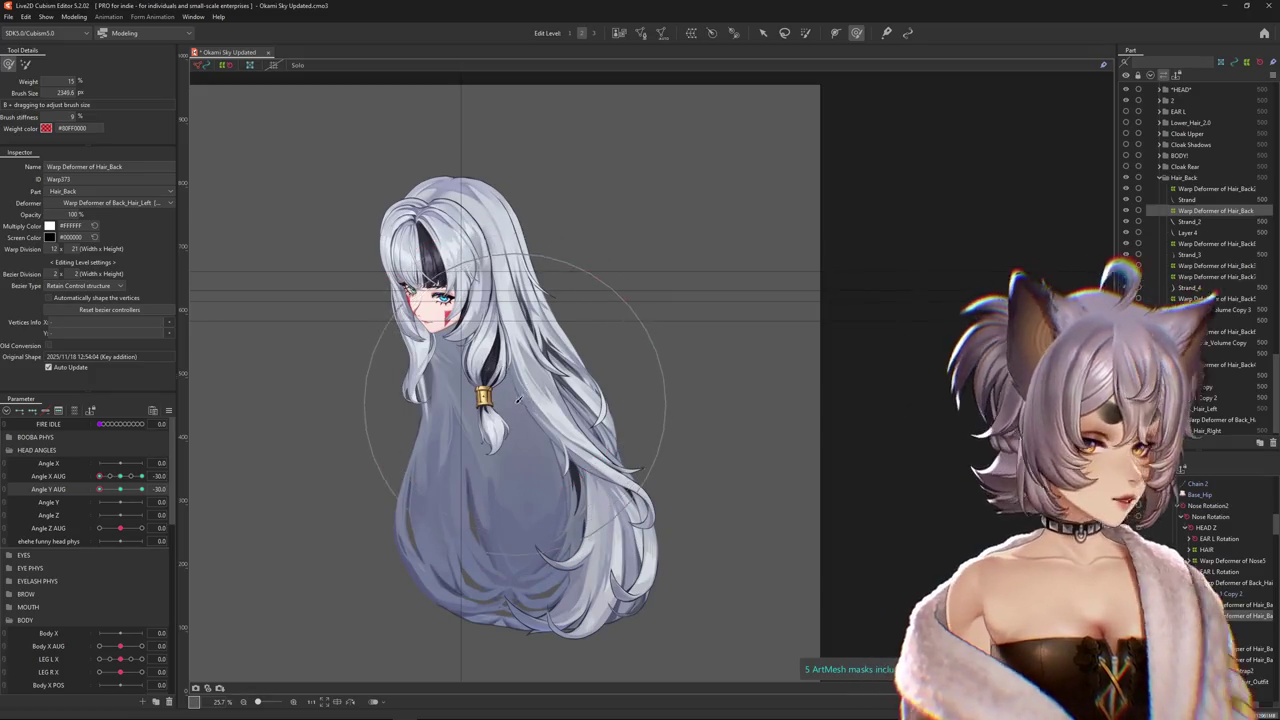
# Enlarge the brush and push and smooth the back hair into shape at Angle Y -30.
pyautogui.moveTo(526, 392); pyautogui.dragTo(521, 432)
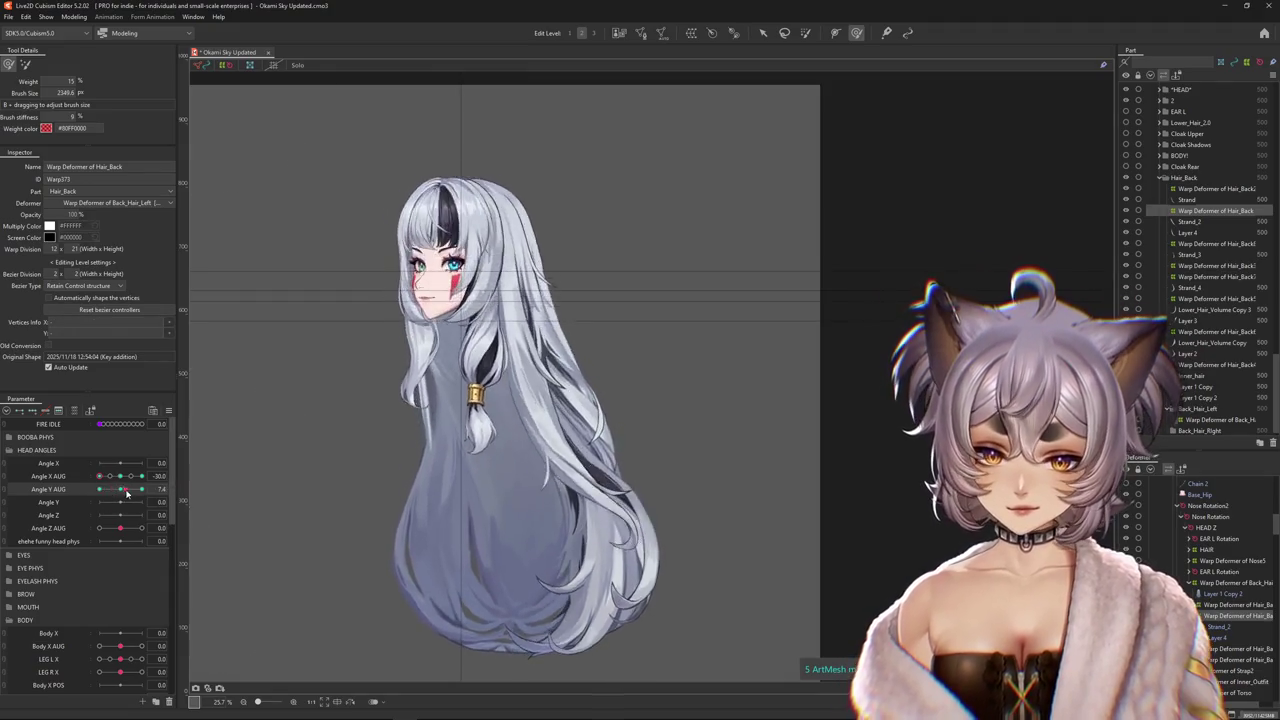
pyautogui.moveTo(694, 471)
pyautogui.mouseDown()
pyautogui.moveTo(640, 555)
pyautogui.moveTo(662, 560)
pyautogui.mouseUp()
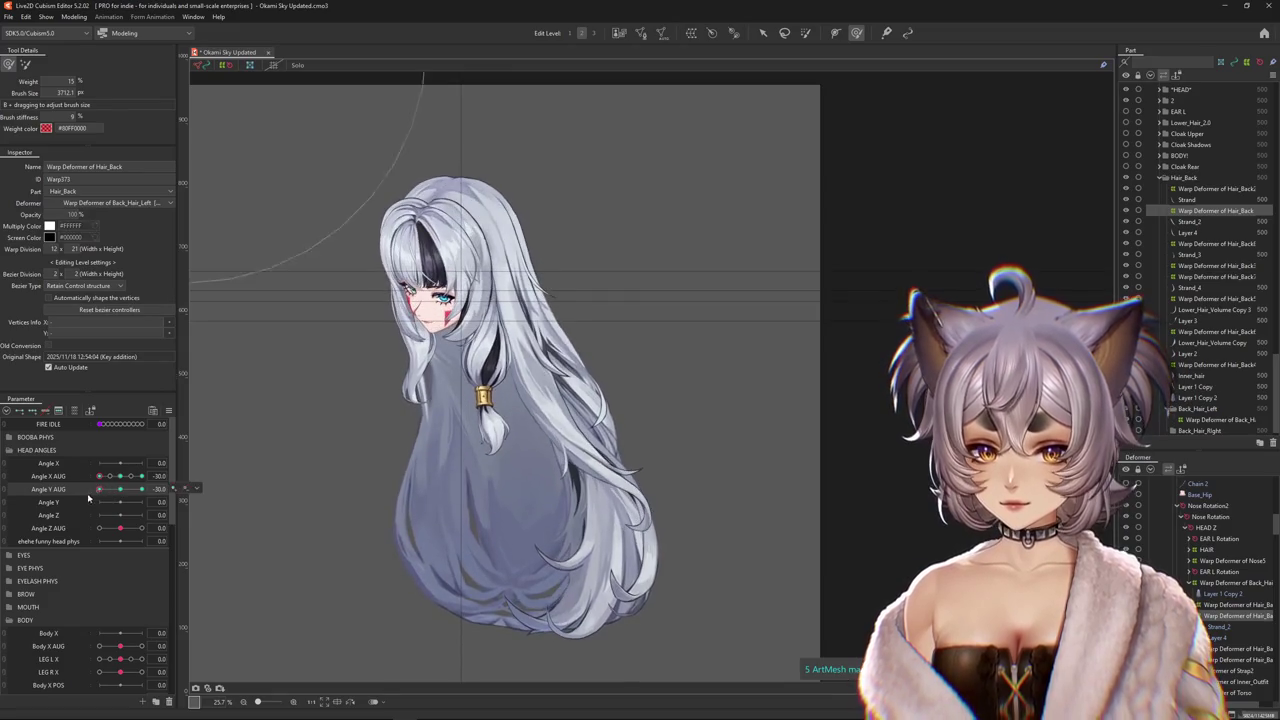
pyautogui.moveTo(610, 442); pyautogui.dragTo(436, 483)
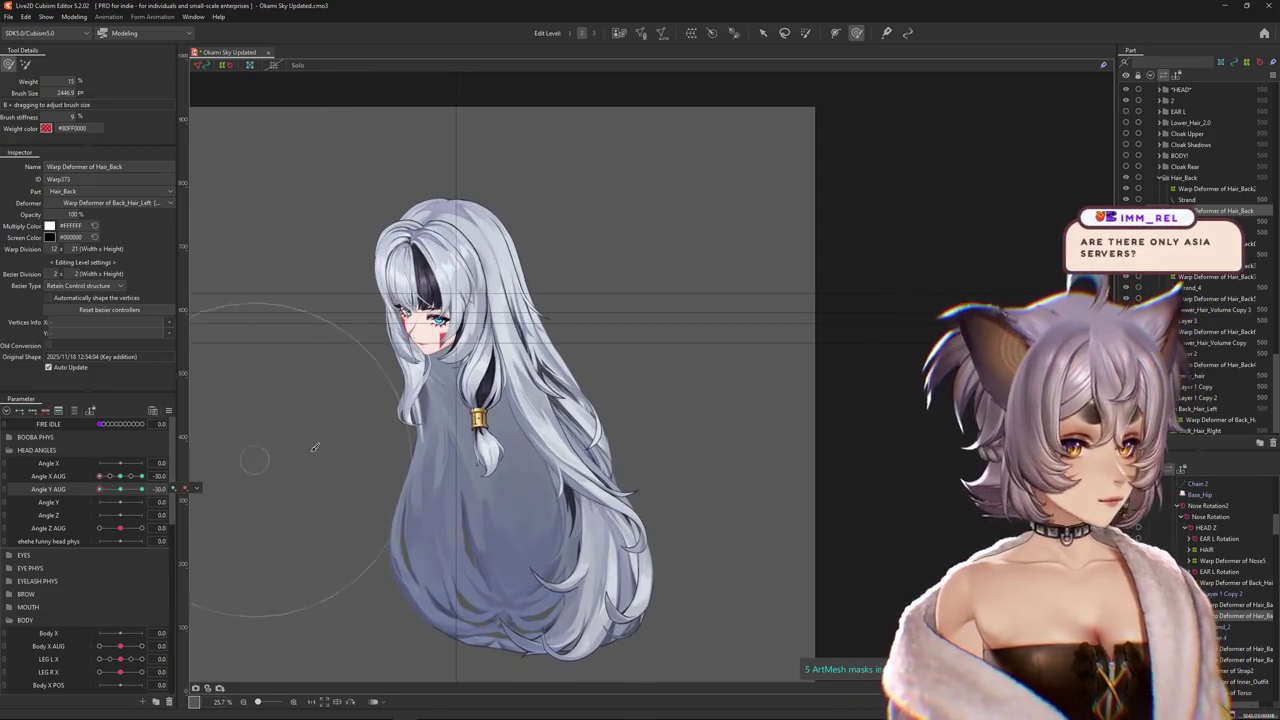
pyautogui.click(509, 444)
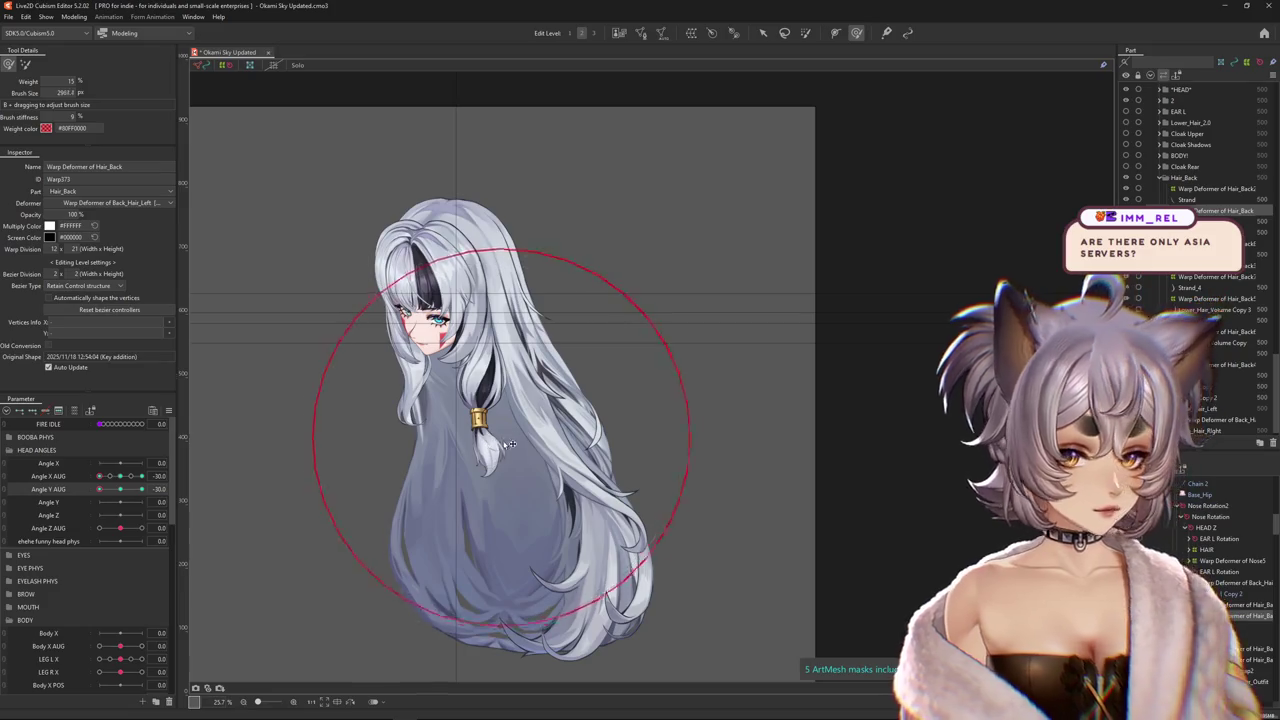
pyautogui.moveTo(509, 444); pyautogui.dragTo(608, 492)
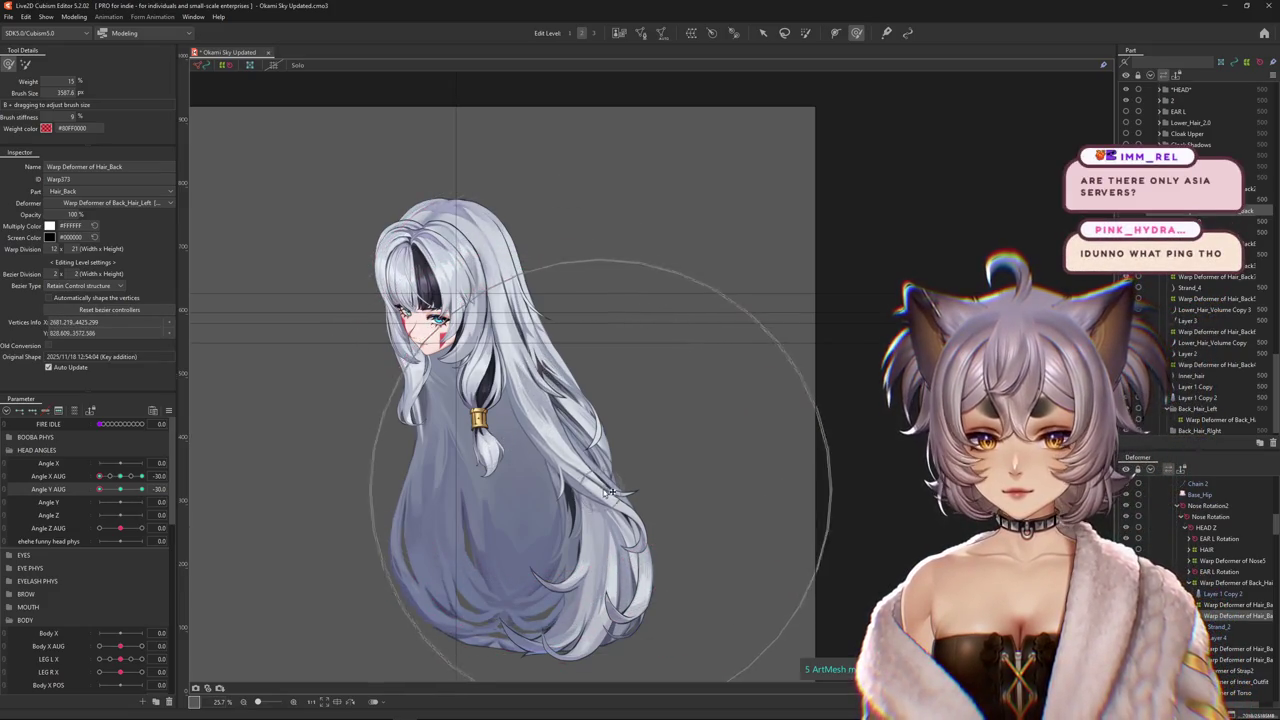
pyautogui.moveTo(514, 357); pyautogui.dragTo(428, 400)
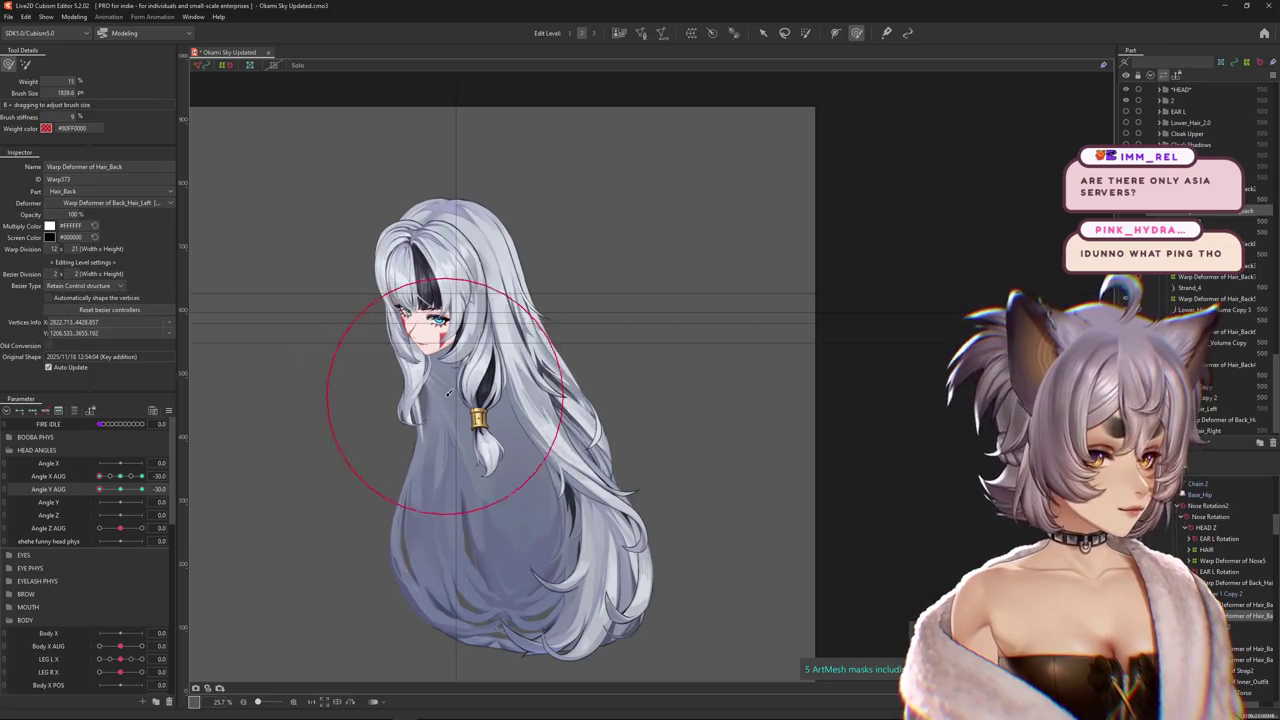
pyautogui.moveTo(117, 496); pyautogui.dragTo(79, 497)
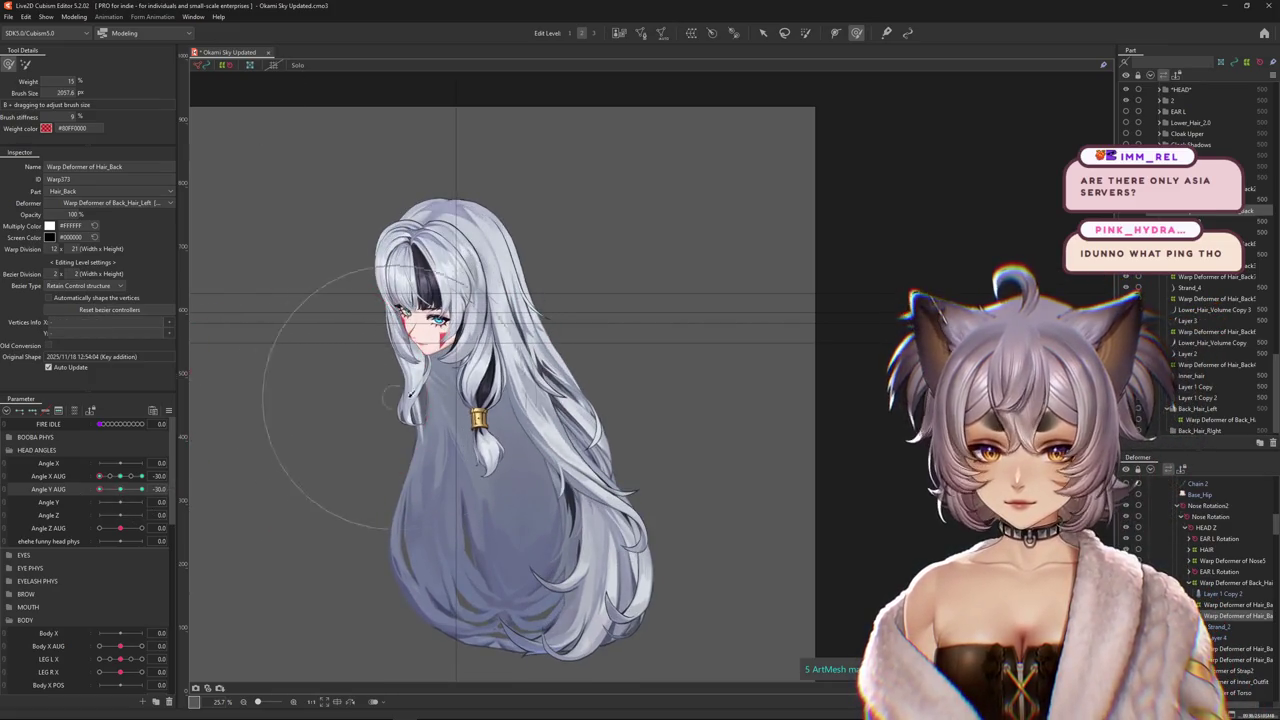
# Compare the reshaped hair with the head tilted fully up to Angle Y AUG 30.
pyautogui.moveTo(230, 330); pyautogui.dragTo(312, 247)
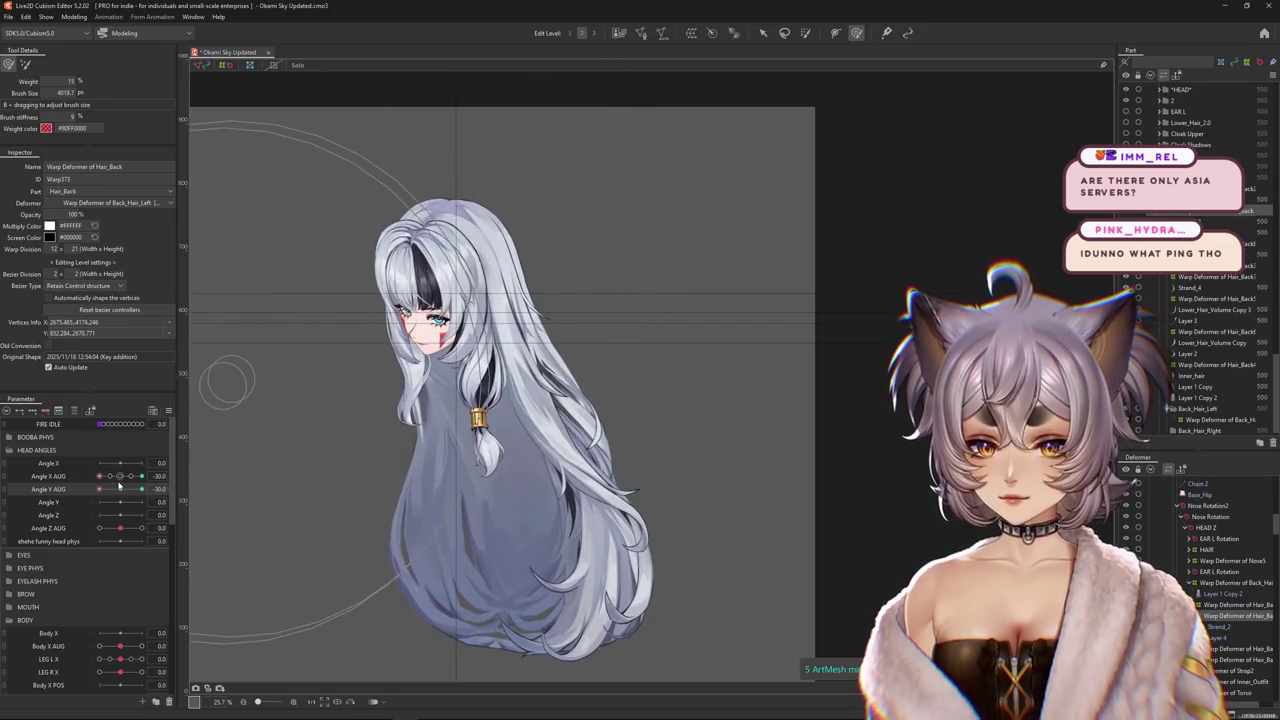
pyautogui.moveTo(119, 487); pyautogui.dragTo(142, 489)
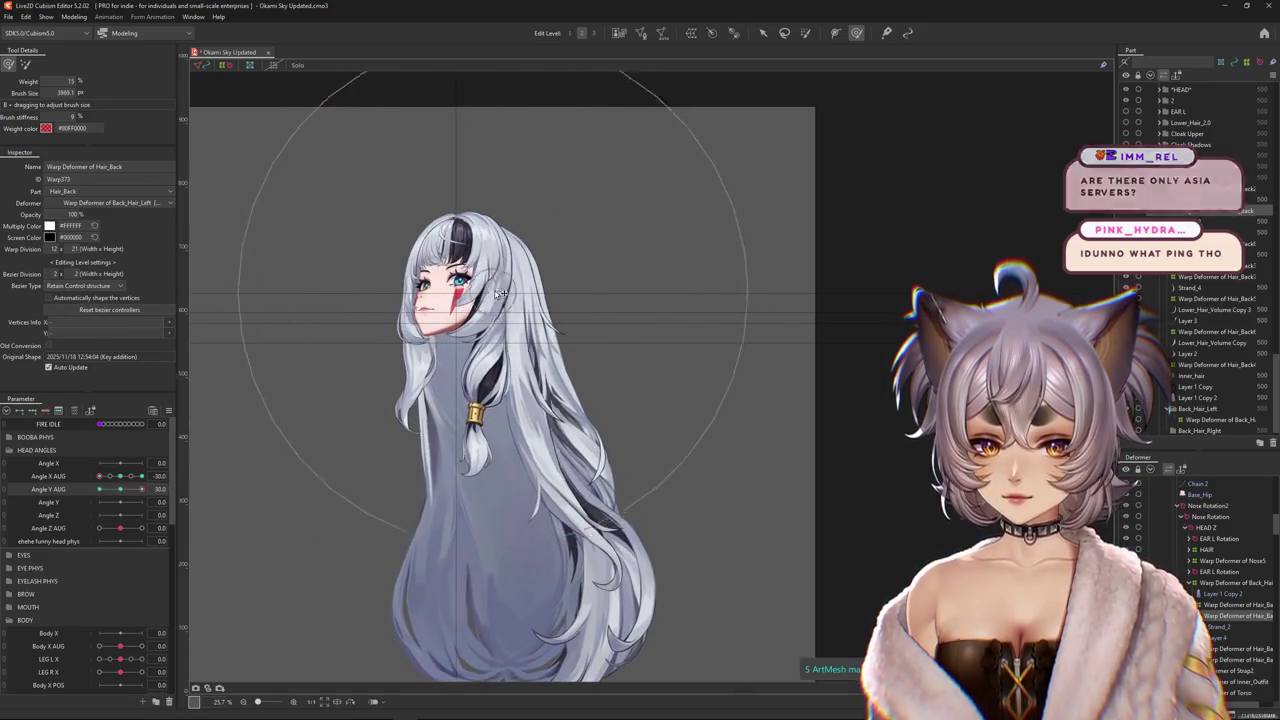
pyautogui.moveTo(142, 489); pyautogui.dragTo(124, 494)
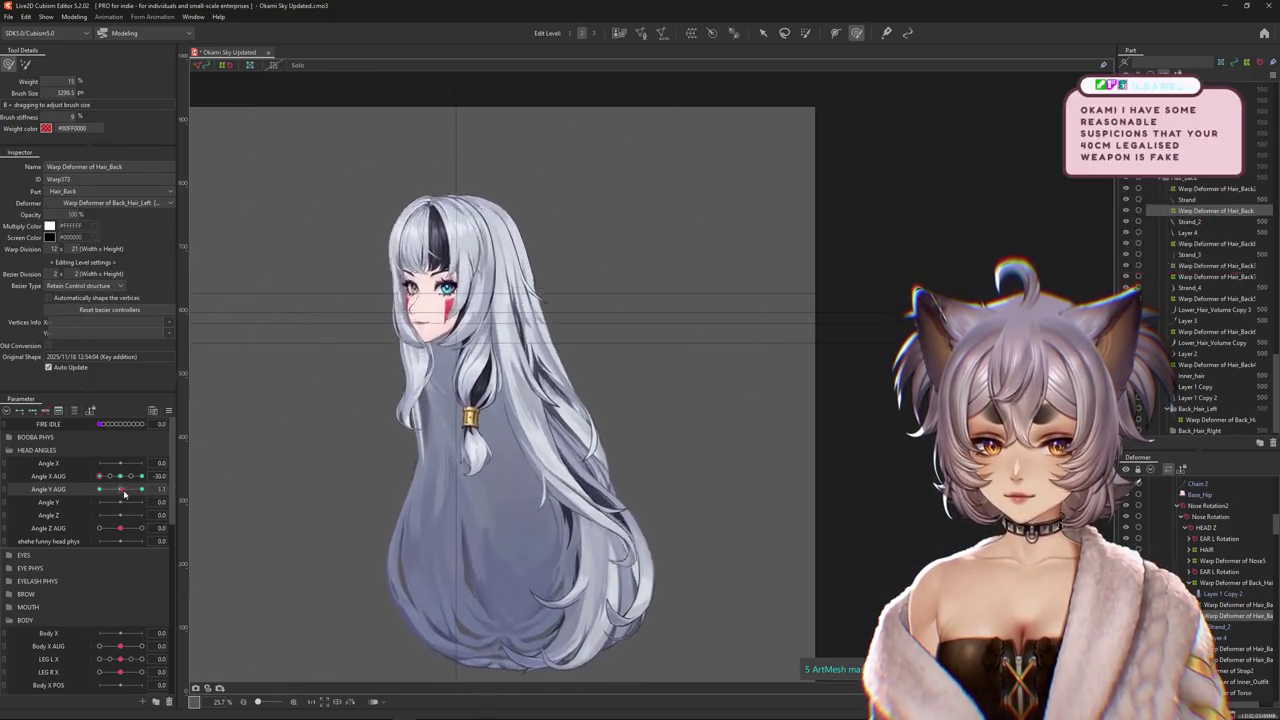
pyautogui.moveTo(124, 494); pyautogui.dragTo(148, 494)
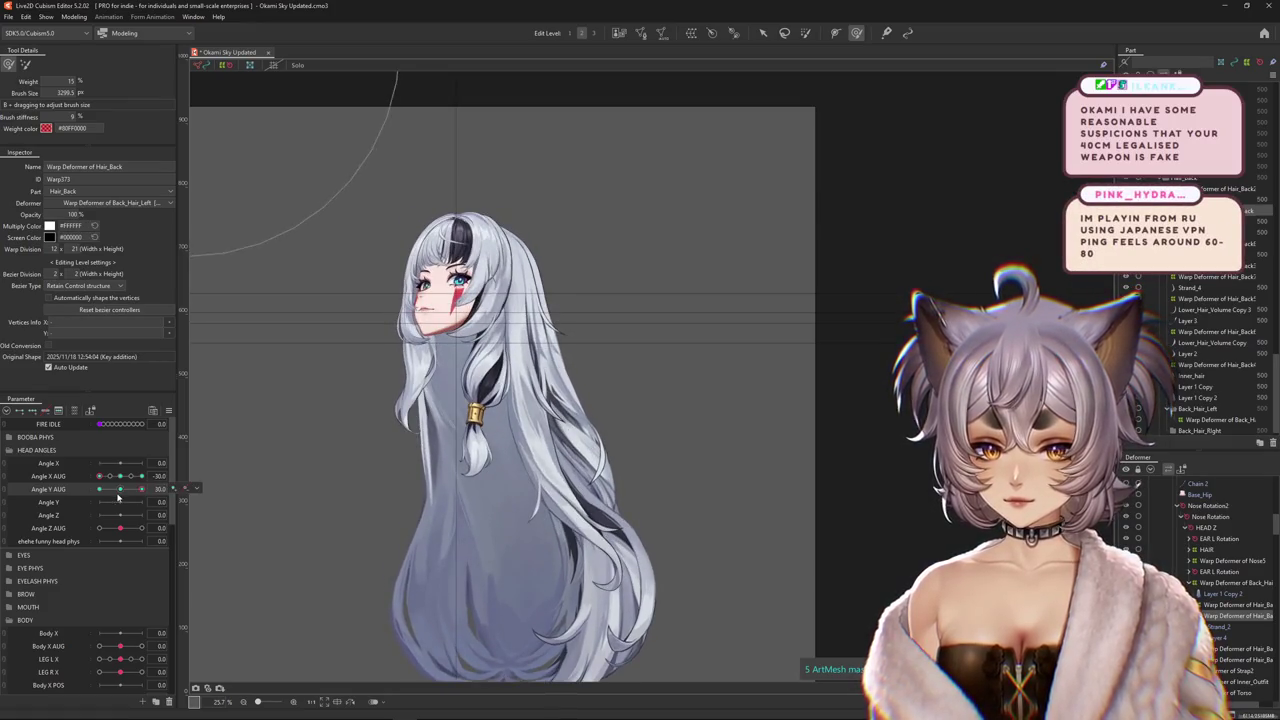
pyautogui.click(118, 497)
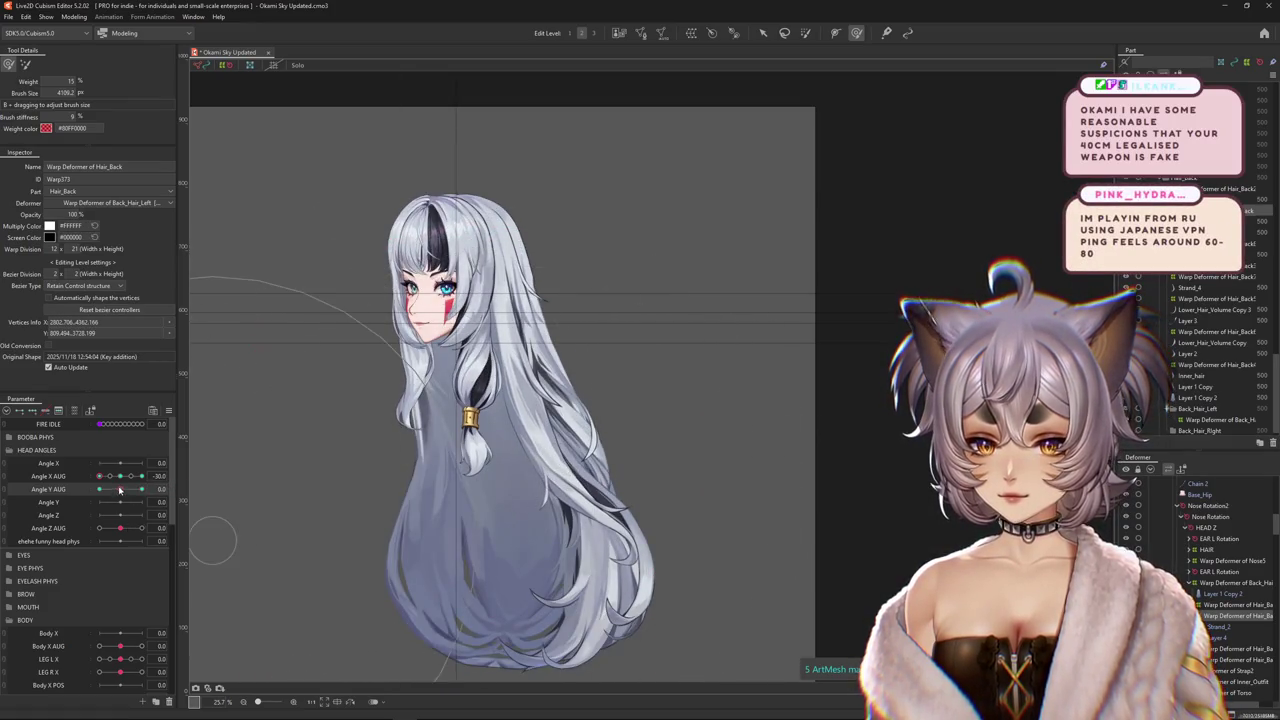
pyautogui.moveTo(119, 489); pyautogui.dragTo(163, 477)
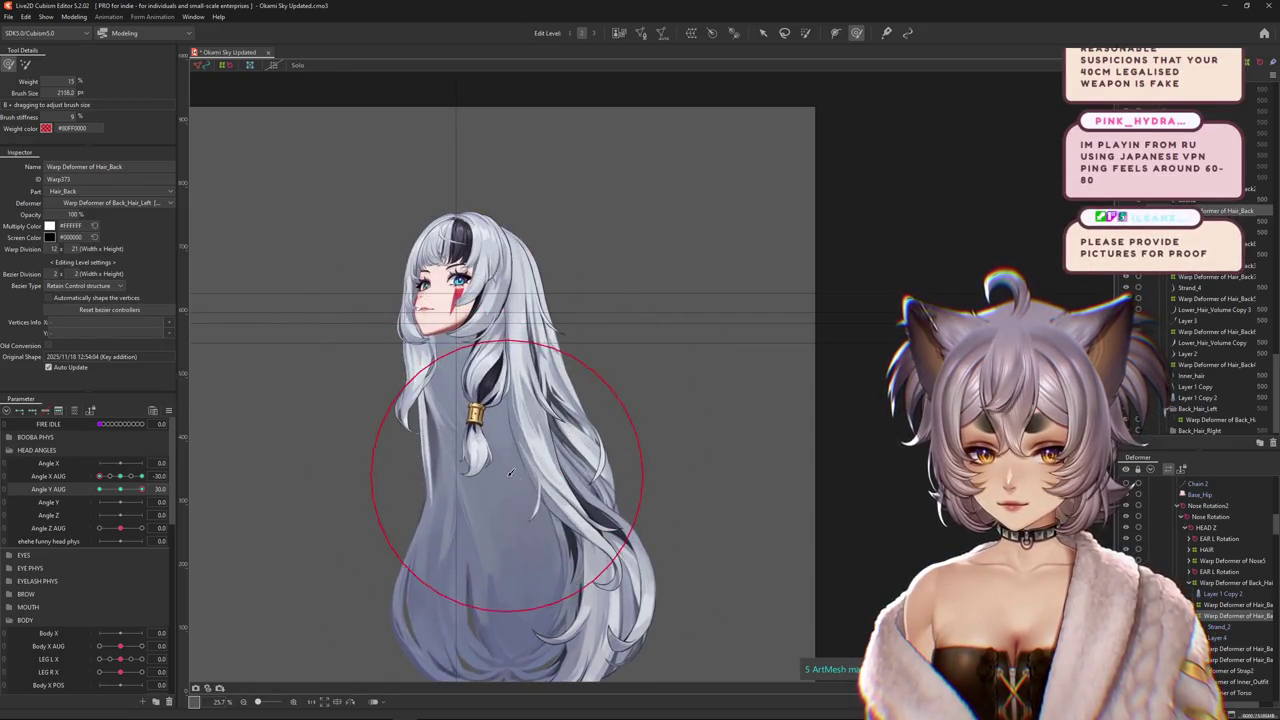
# Refine the hair with the warp brush at about 1435 then 3500, sweeping Angle Y AUG to check.
pyautogui.moveTo(490, 440); pyautogui.dragTo(560, 440)
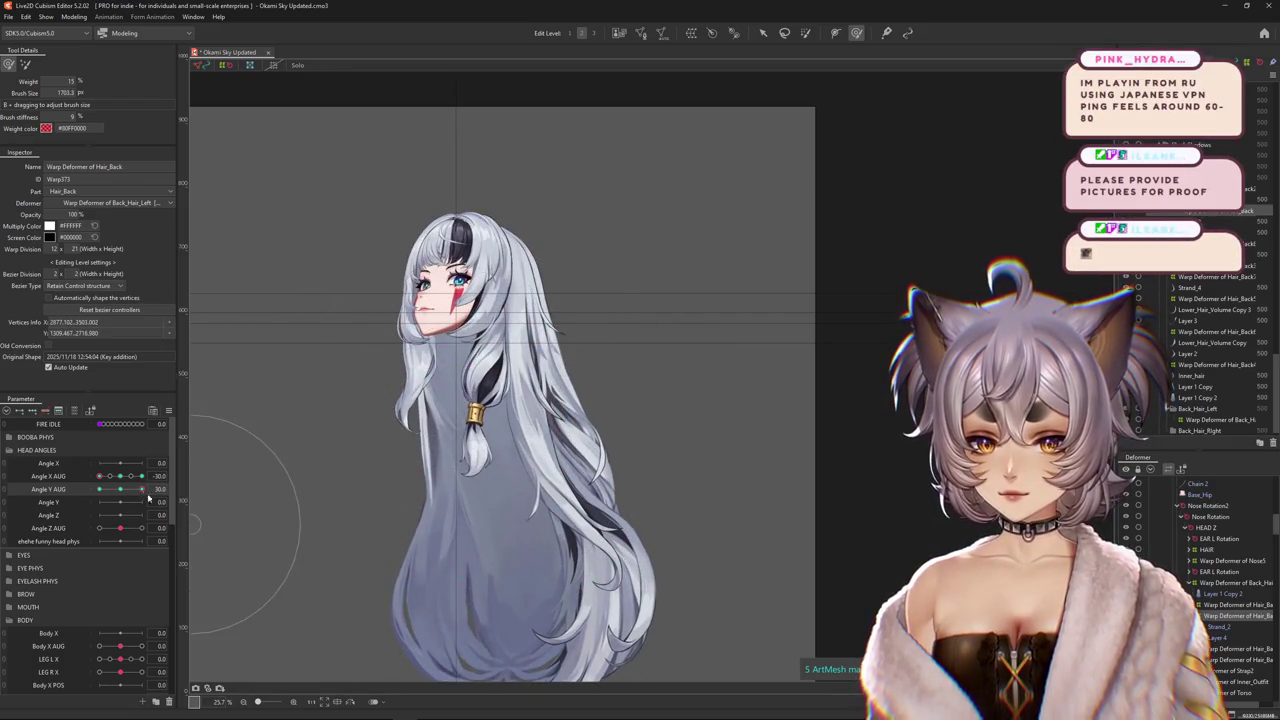
pyautogui.moveTo(148, 497); pyautogui.dragTo(121, 502)
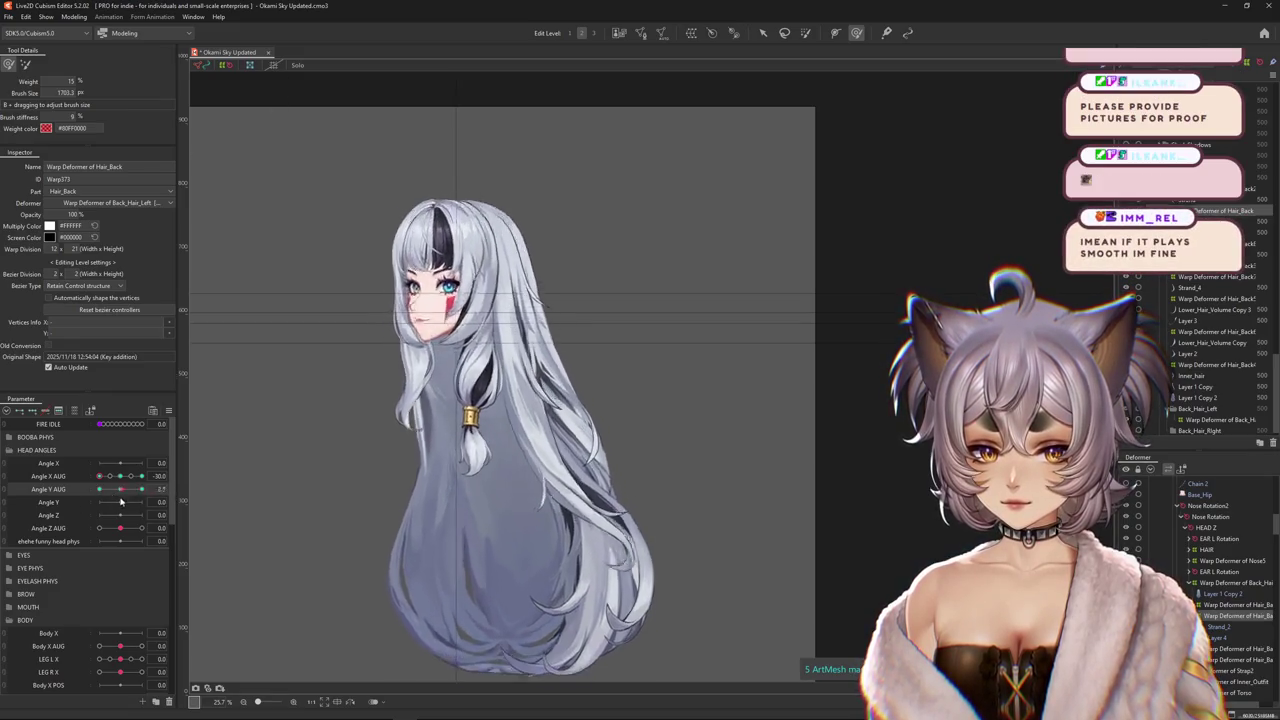
pyautogui.moveTo(121, 502)
pyautogui.mouseDown()
pyautogui.moveTo(143, 489)
pyautogui.moveTo(99, 489)
pyautogui.mouseUp()
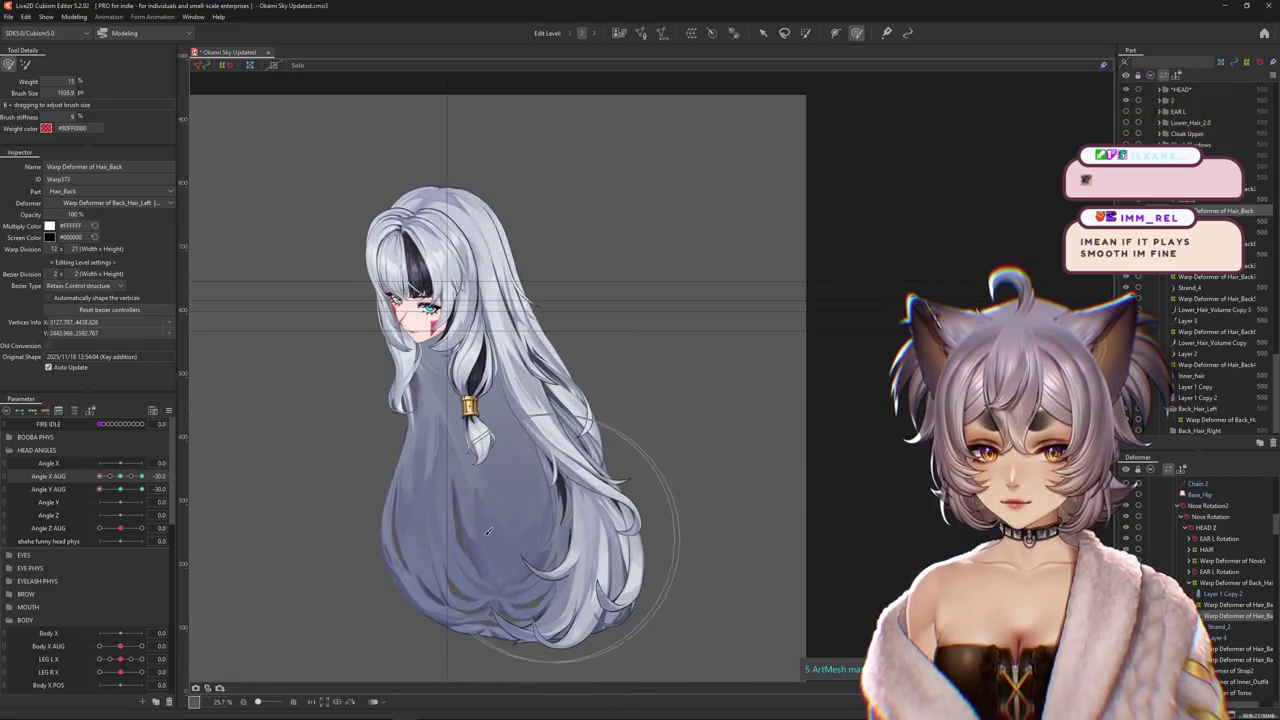
pyautogui.moveTo(101, 476); pyautogui.dragTo(120, 476)
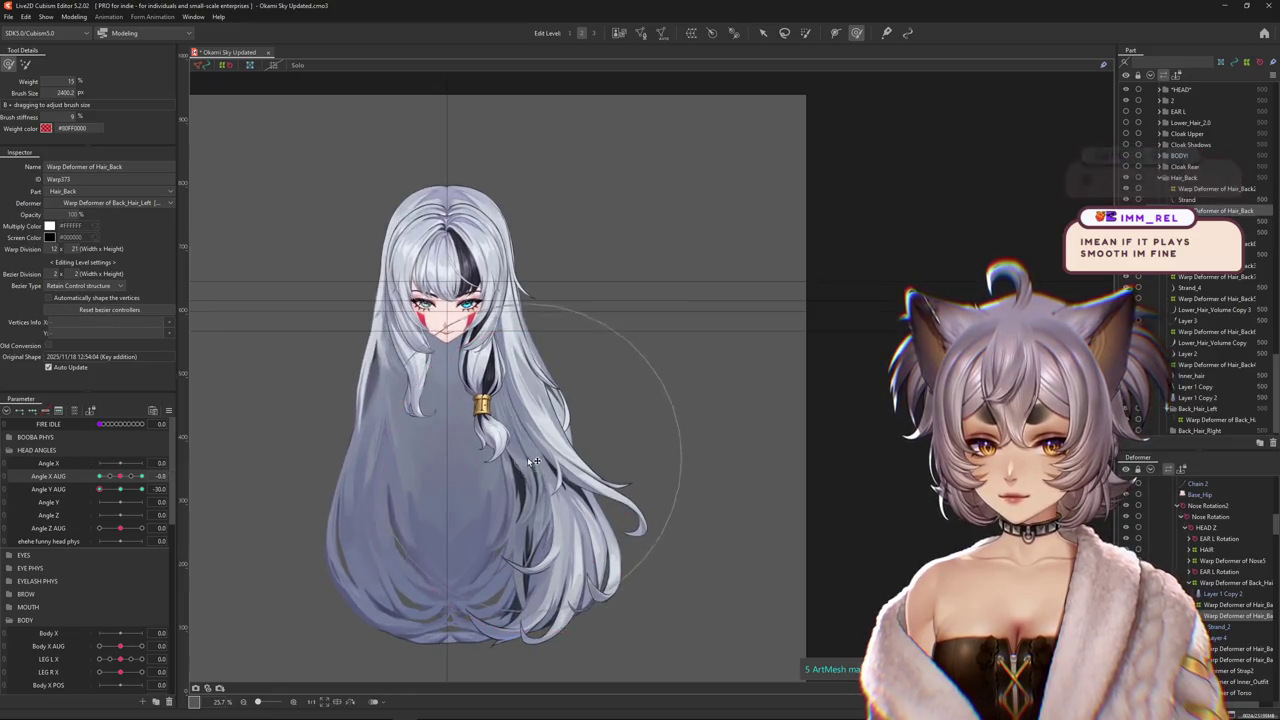
pyautogui.click(114, 489)
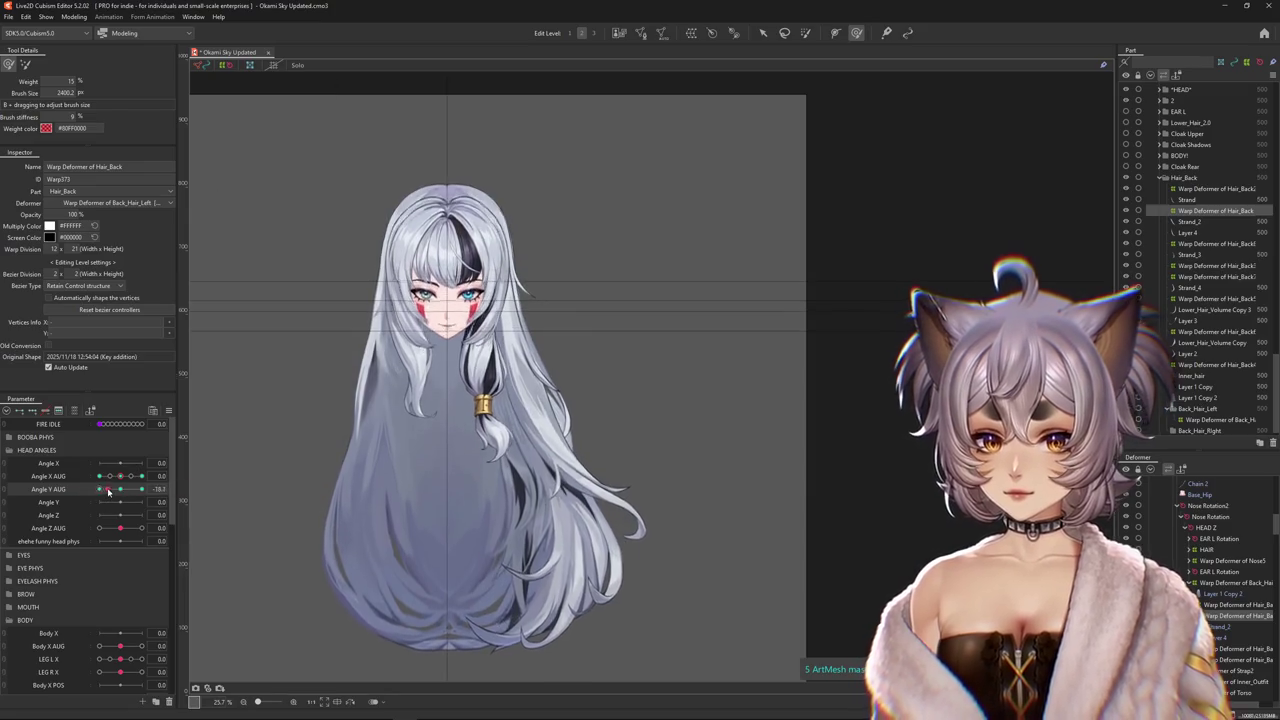
pyautogui.moveTo(114, 489); pyautogui.dragTo(120, 489)
pyautogui.moveTo(332, 381); pyautogui.dragTo(490, 236)
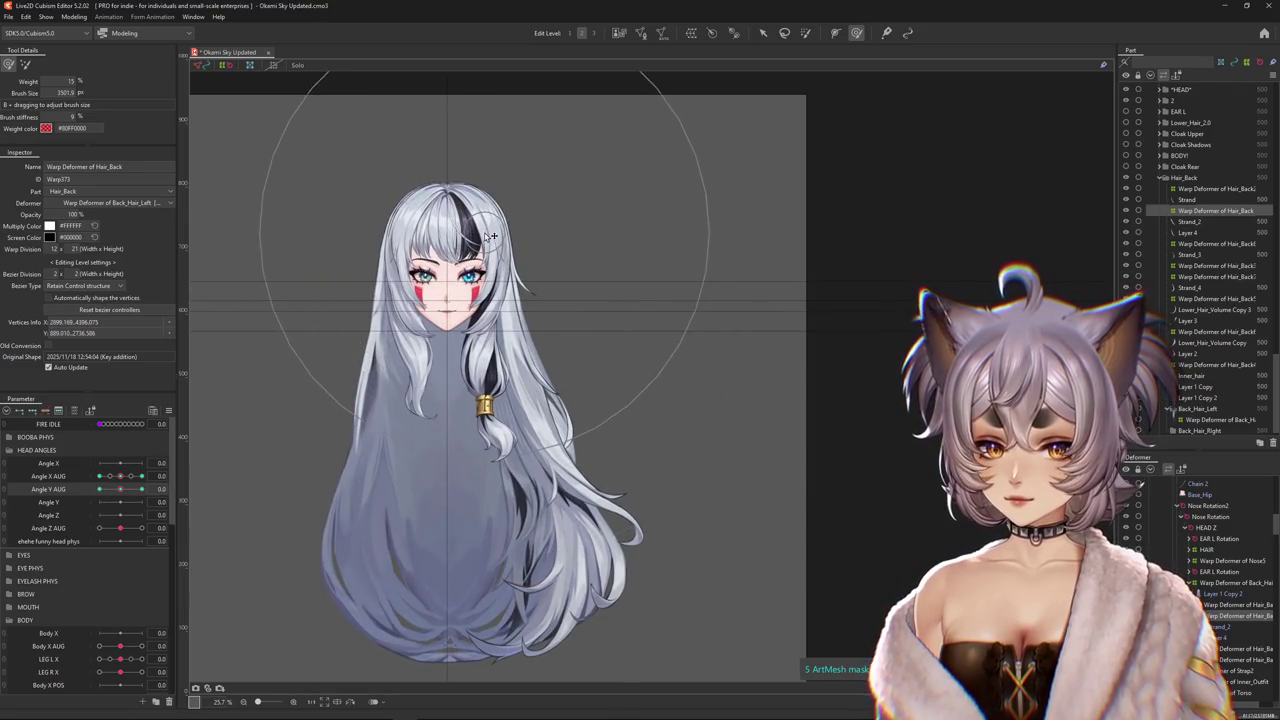
pyautogui.moveTo(120, 489); pyautogui.dragTo(87, 495)
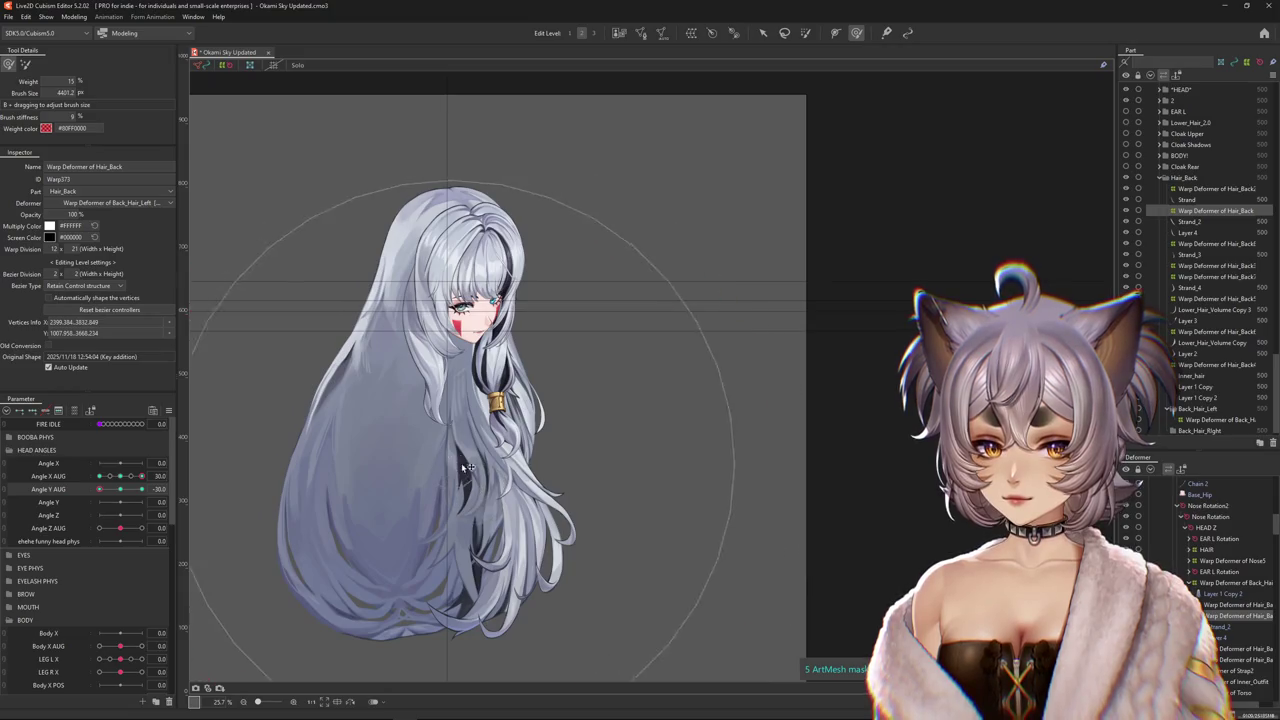
# Show the back hair warp grid and push the mesh near the strand tip with a ~2800 brush.
pyautogui.press('b')
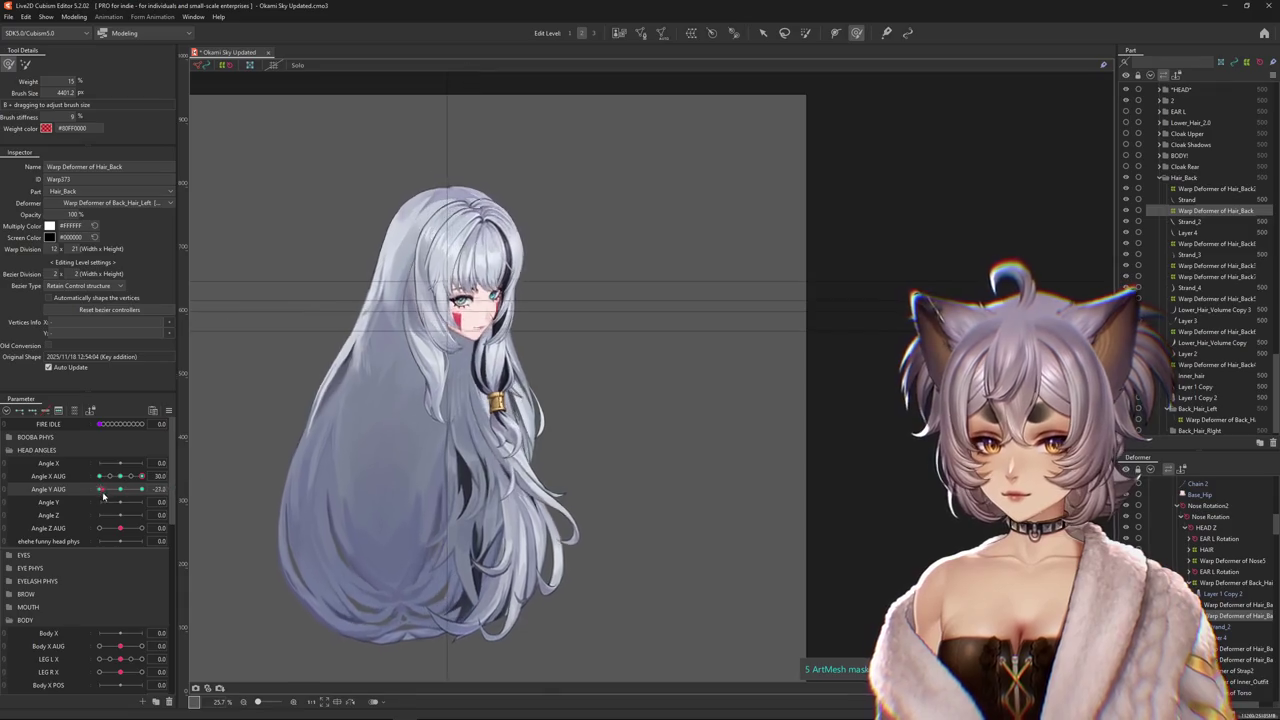
pyautogui.moveTo(560, 380)
pyautogui.mouseDown()
pyautogui.moveTo(447, 397)
pyautogui.moveTo(634, 580)
pyautogui.mouseUp()
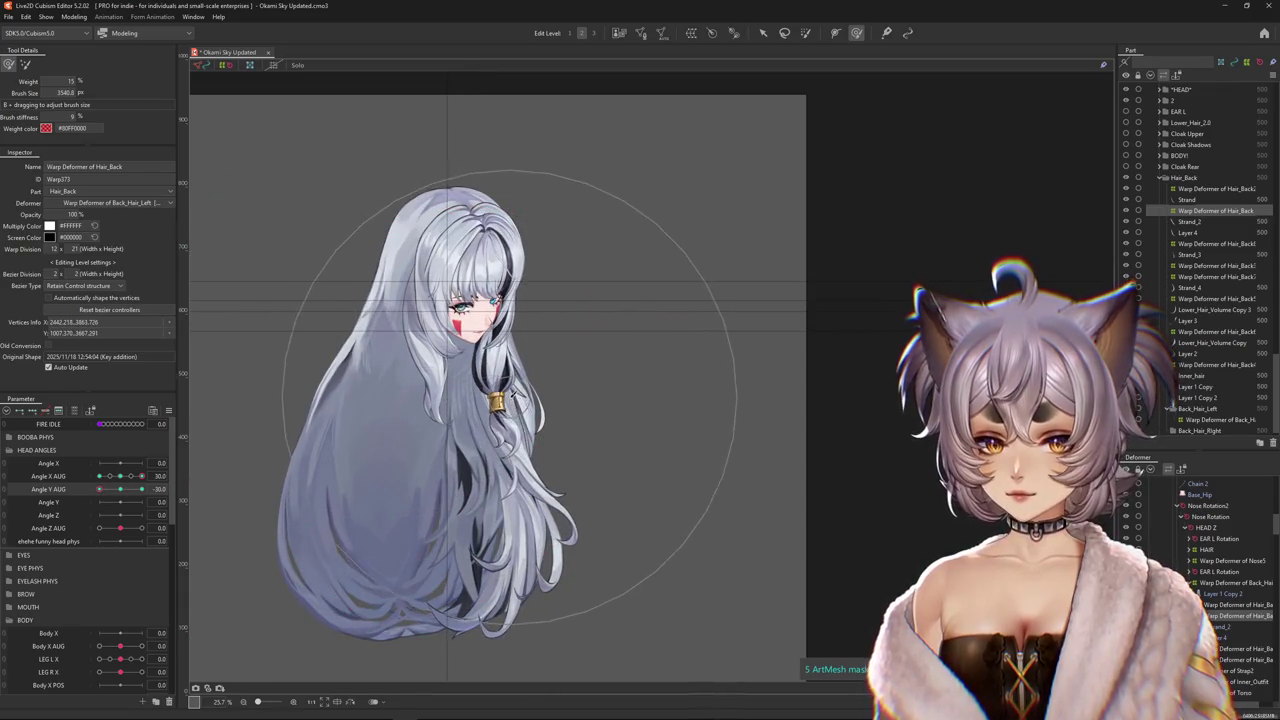
pyautogui.moveTo(100, 489); pyautogui.dragTo(141, 489)
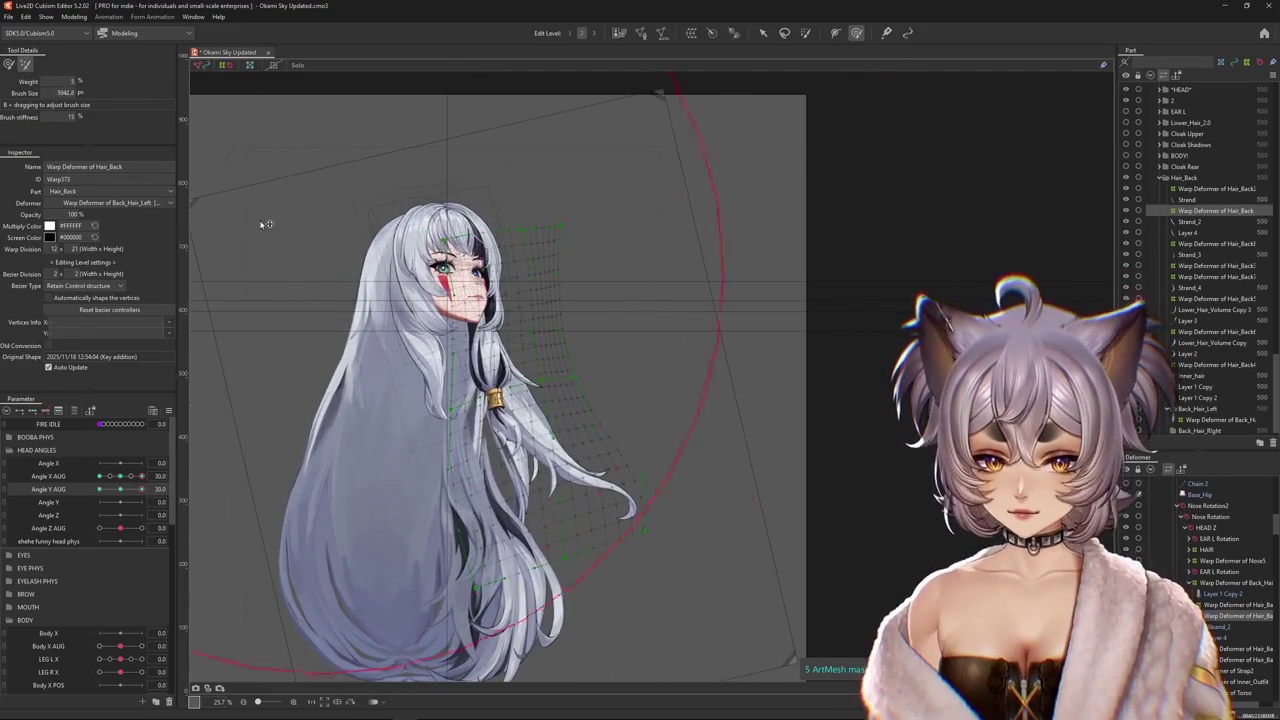
pyautogui.press('ctrl')
pyautogui.moveTo(576, 484)
pyautogui.mouseDown()
pyautogui.moveTo(648, 501)
pyautogui.moveTo(641, 428)
pyautogui.moveTo(508, 124)
pyautogui.mouseUp()
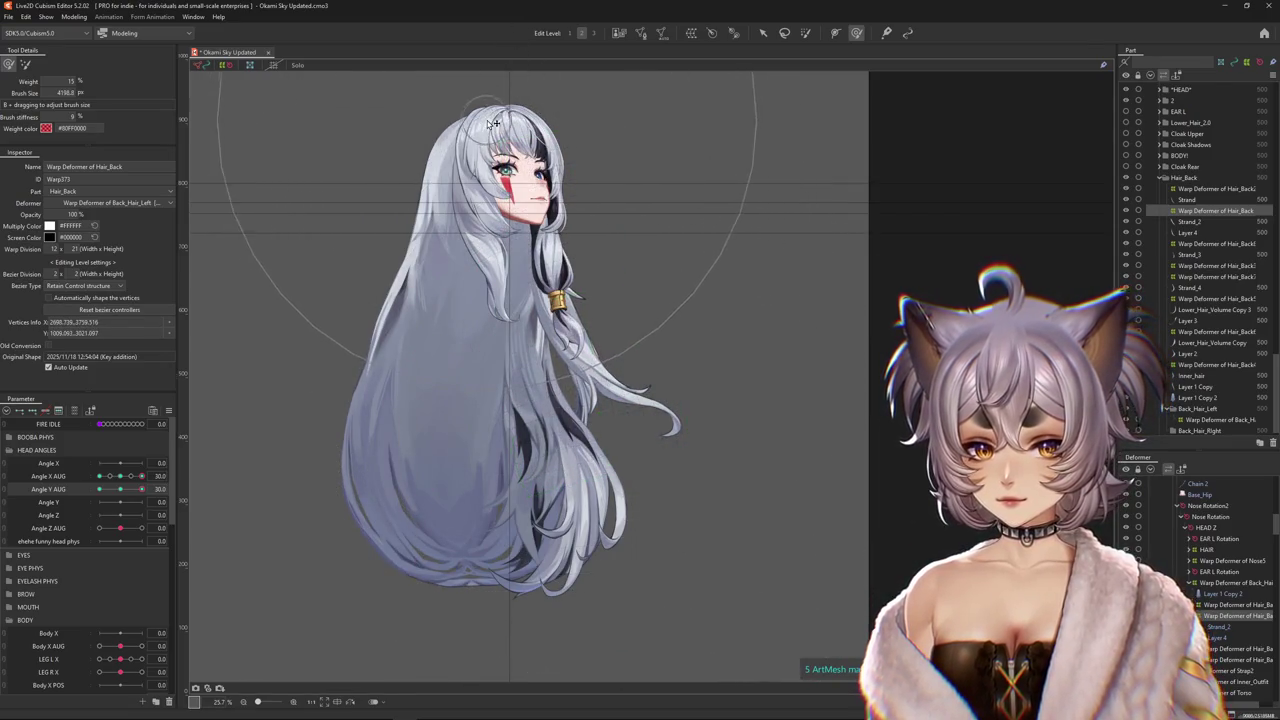
# Warp the back hair further with a ~3800 brush, then return the head tilt to neutral.
pyautogui.click(124, 489)
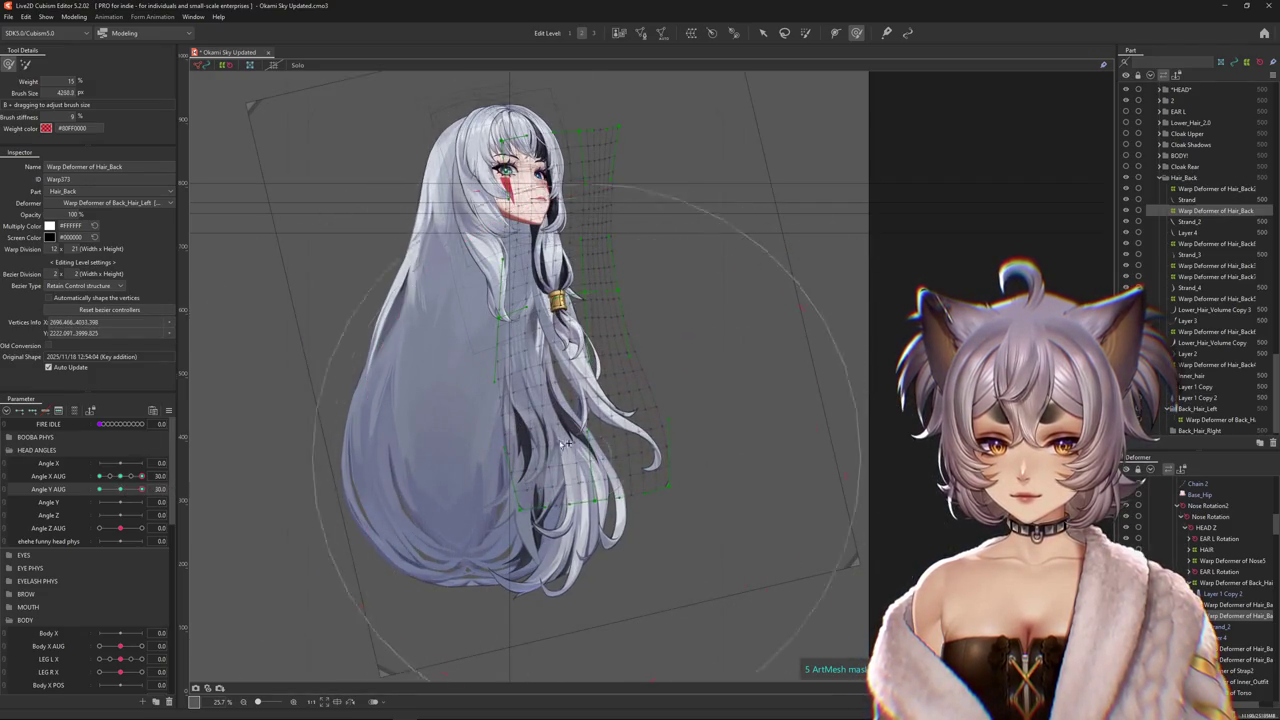
pyautogui.moveTo(643, 528); pyautogui.dragTo(209, 507)
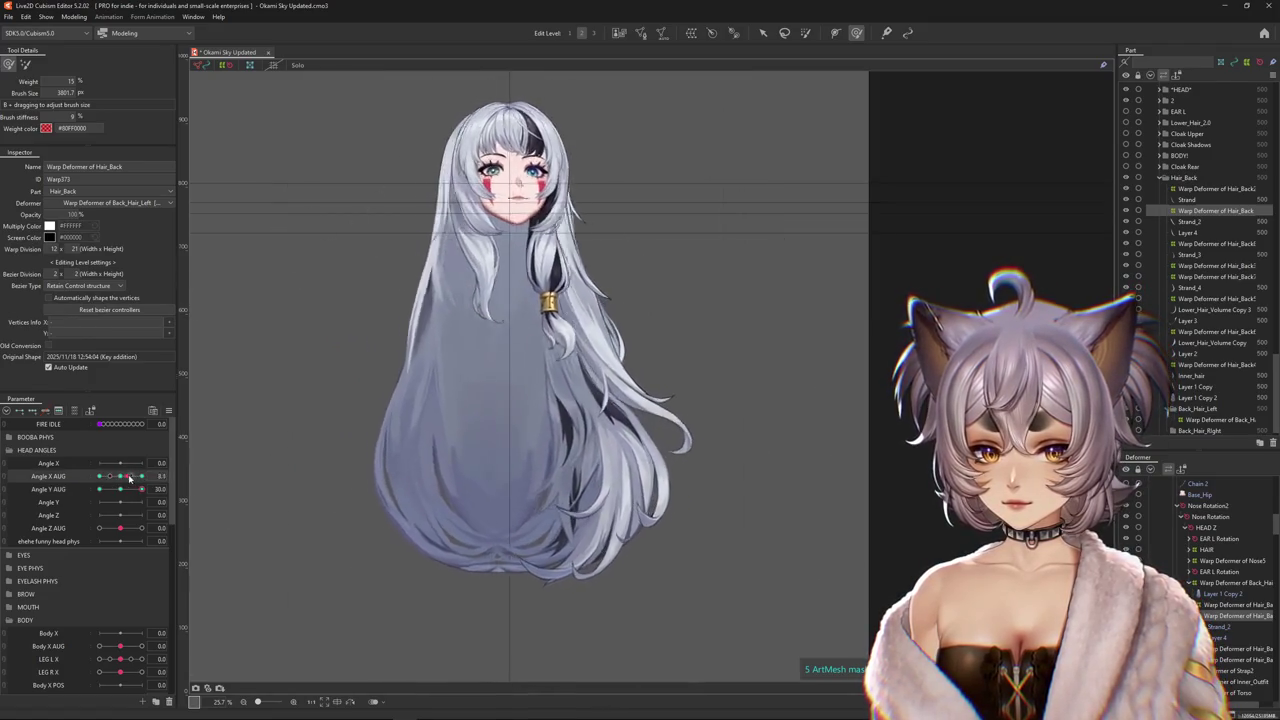
pyautogui.moveTo(138, 477); pyautogui.dragTo(141, 476)
pyautogui.moveTo(565, 397); pyautogui.dragTo(484, 361)
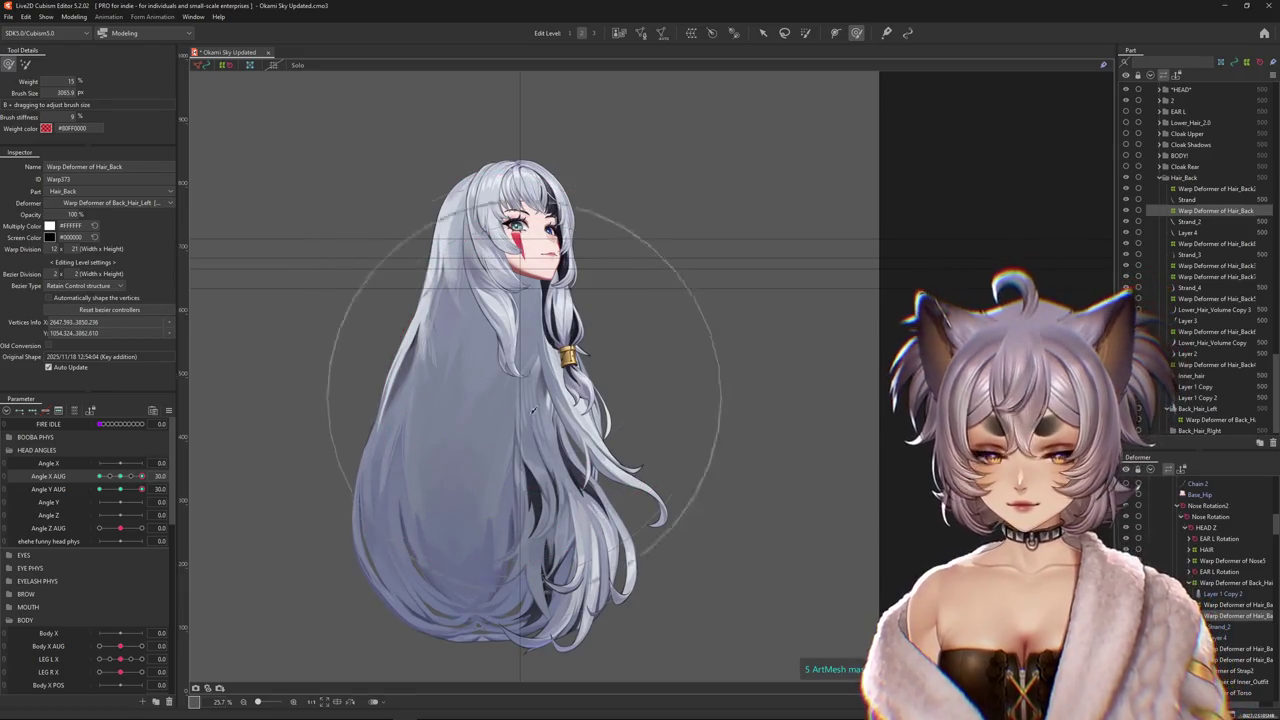
pyautogui.moveTo(141, 489); pyautogui.dragTo(120, 490)
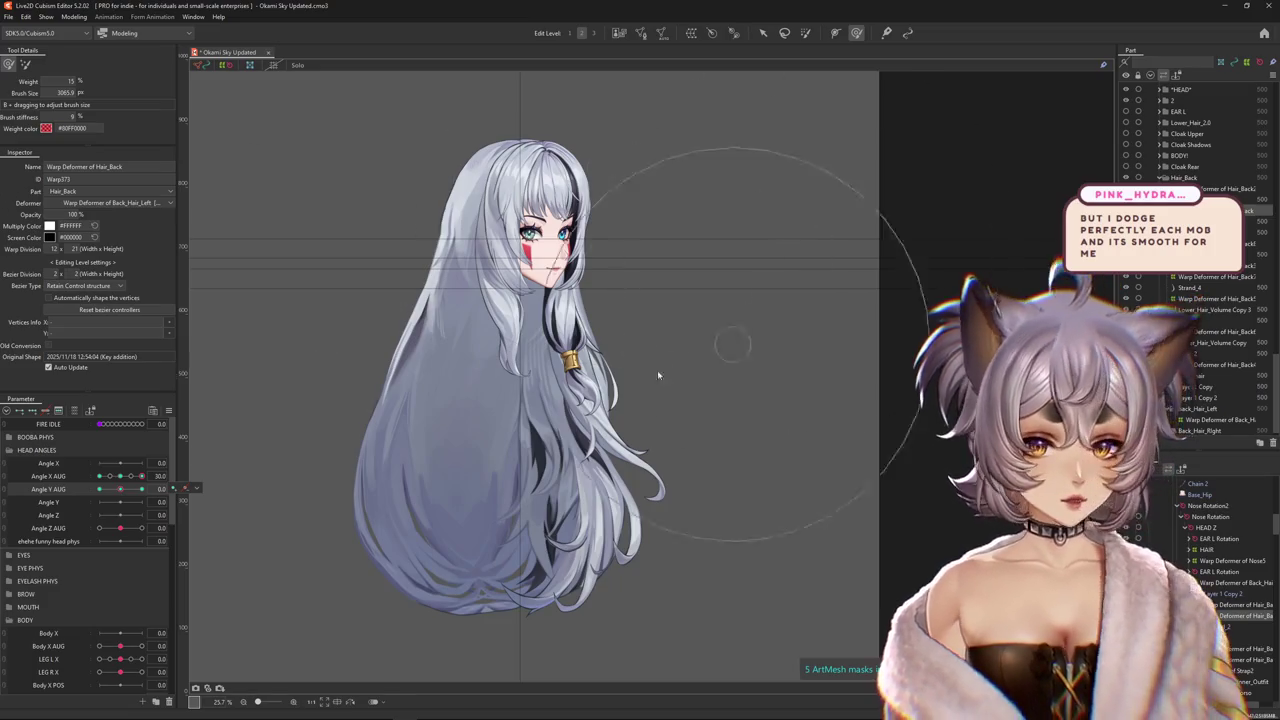
# Brush-warp the back hair with a ~2180 brush while swinging Angle X AUG between -30 and 30.
pyautogui.moveTo(120, 476)
pyautogui.mouseDown()
pyautogui.moveTo(147, 476)
pyautogui.moveTo(129, 487)
pyautogui.moveTo(118, 481)
pyautogui.moveTo(160, 476)
pyautogui.moveTo(100, 476)
pyautogui.mouseUp()
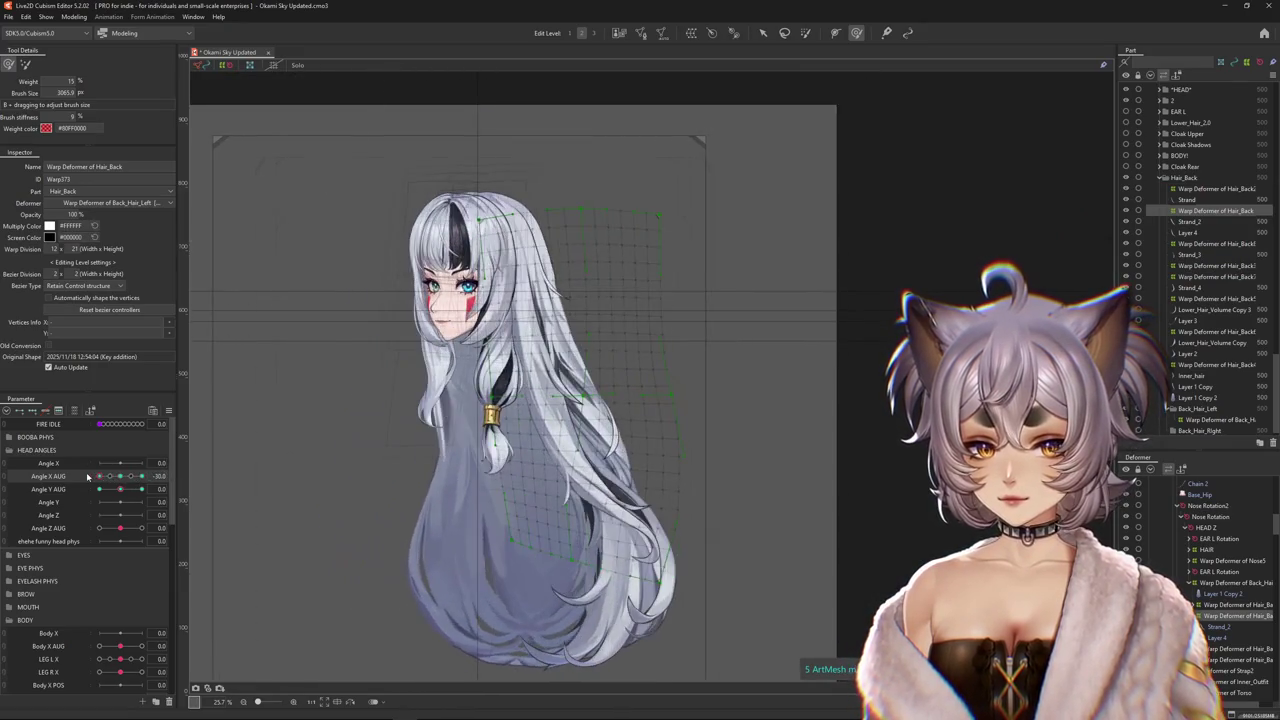
pyautogui.moveTo(410, 351); pyautogui.dragTo(553, 553)
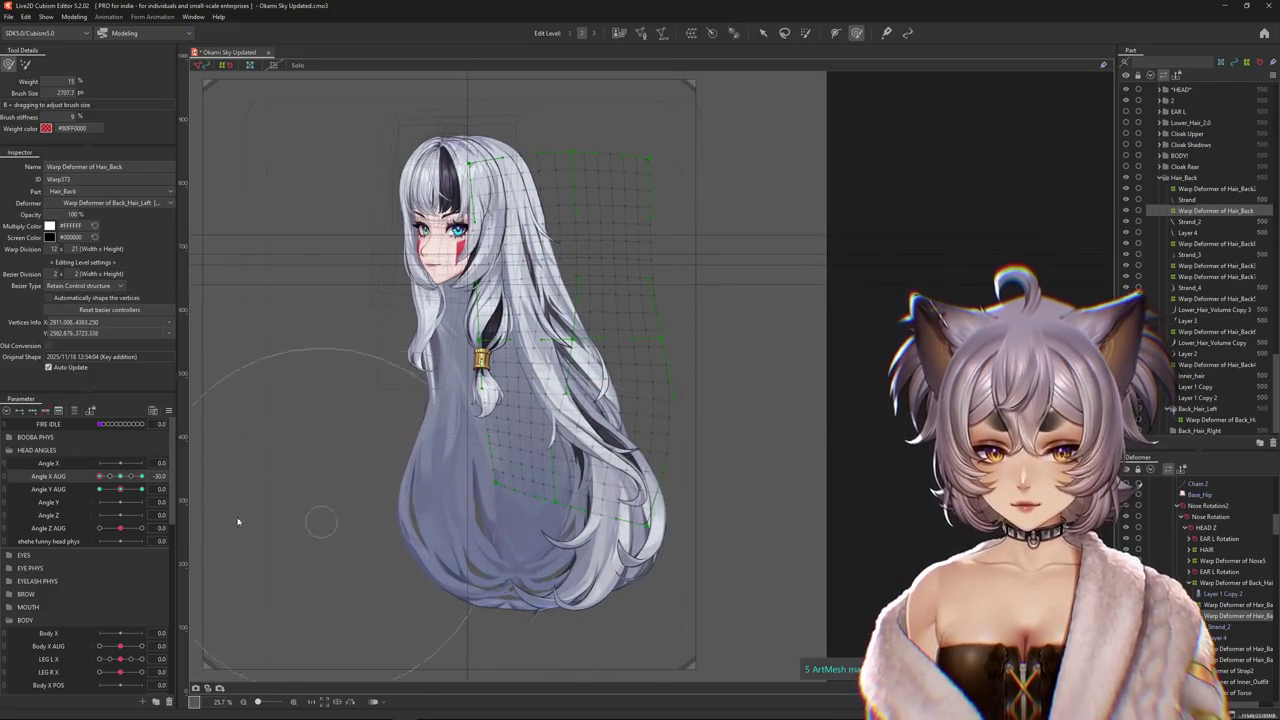
pyautogui.click(240, 520)
pyautogui.moveTo(100, 476); pyautogui.dragTo(142, 476)
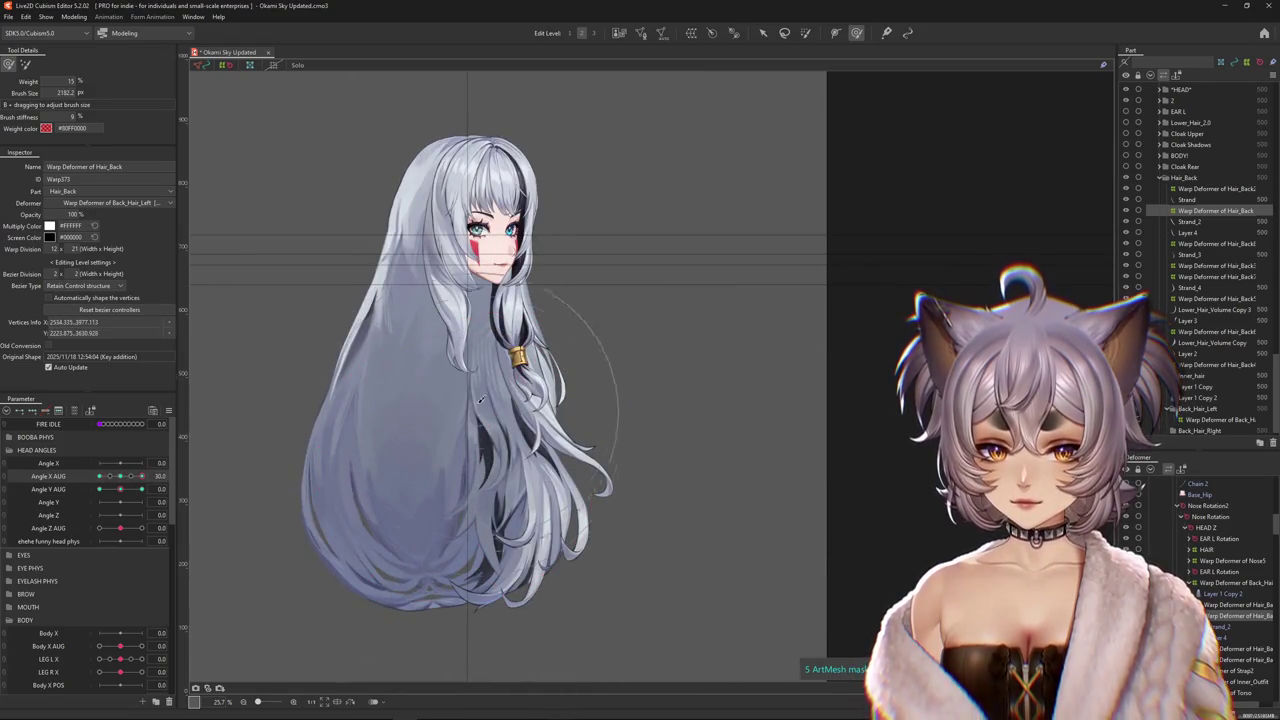
pyautogui.moveTo(598, 342); pyautogui.dragTo(614, 391)
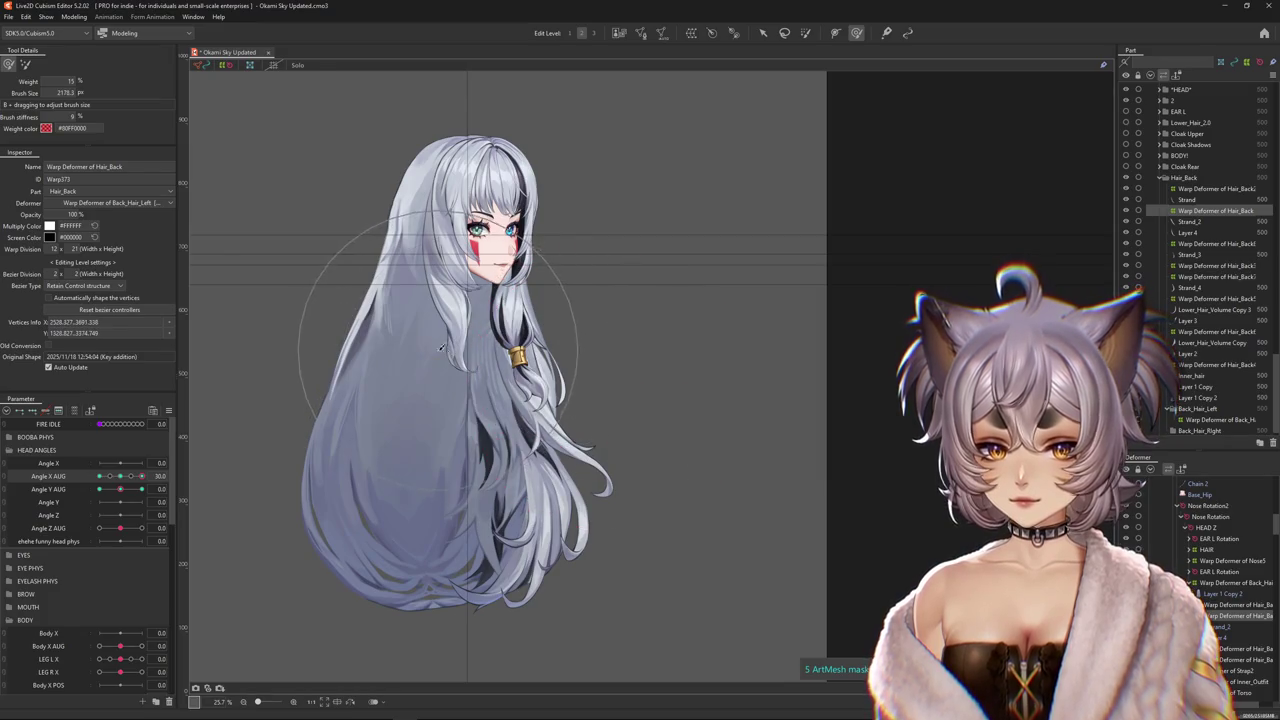
pyautogui.moveTo(123, 484); pyautogui.dragTo(161, 486)
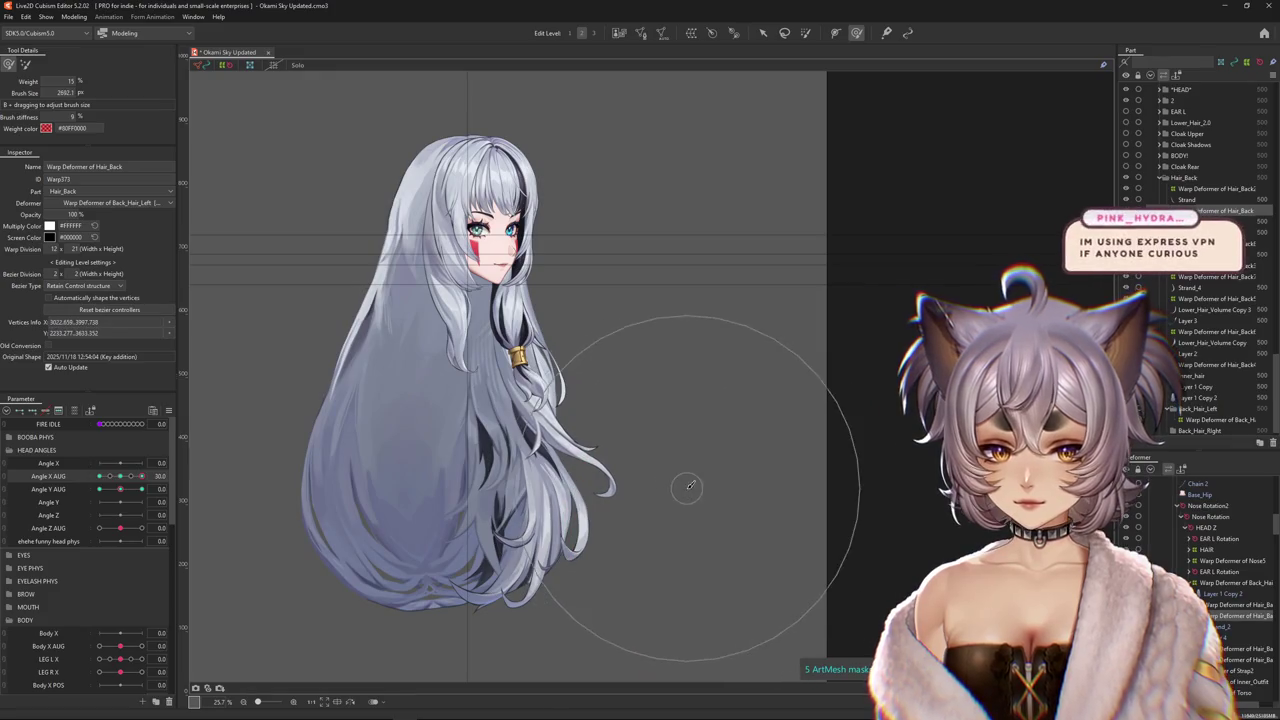
pyautogui.moveTo(735, 525); pyautogui.dragTo(606, 467)
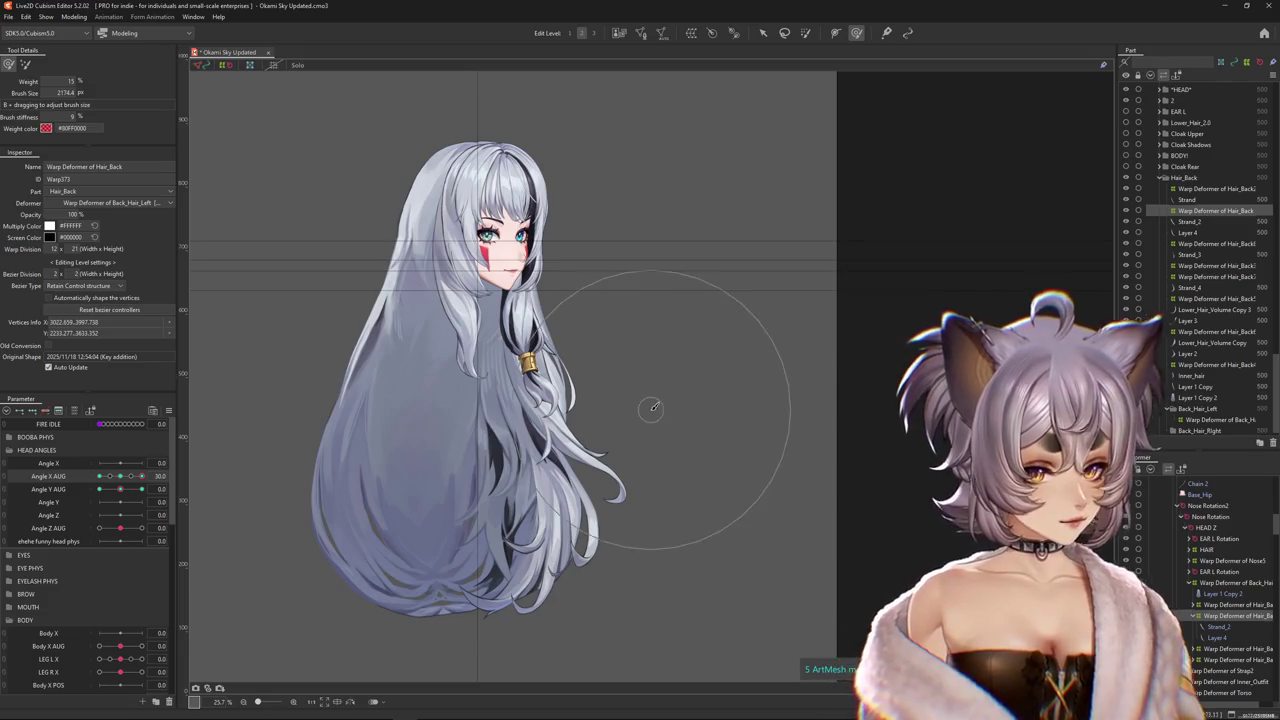
# With a ~2850 brush, push the back hair into shape on the right while sweeping the head turn.
pyautogui.moveTo(123, 479); pyautogui.dragTo(150, 473)
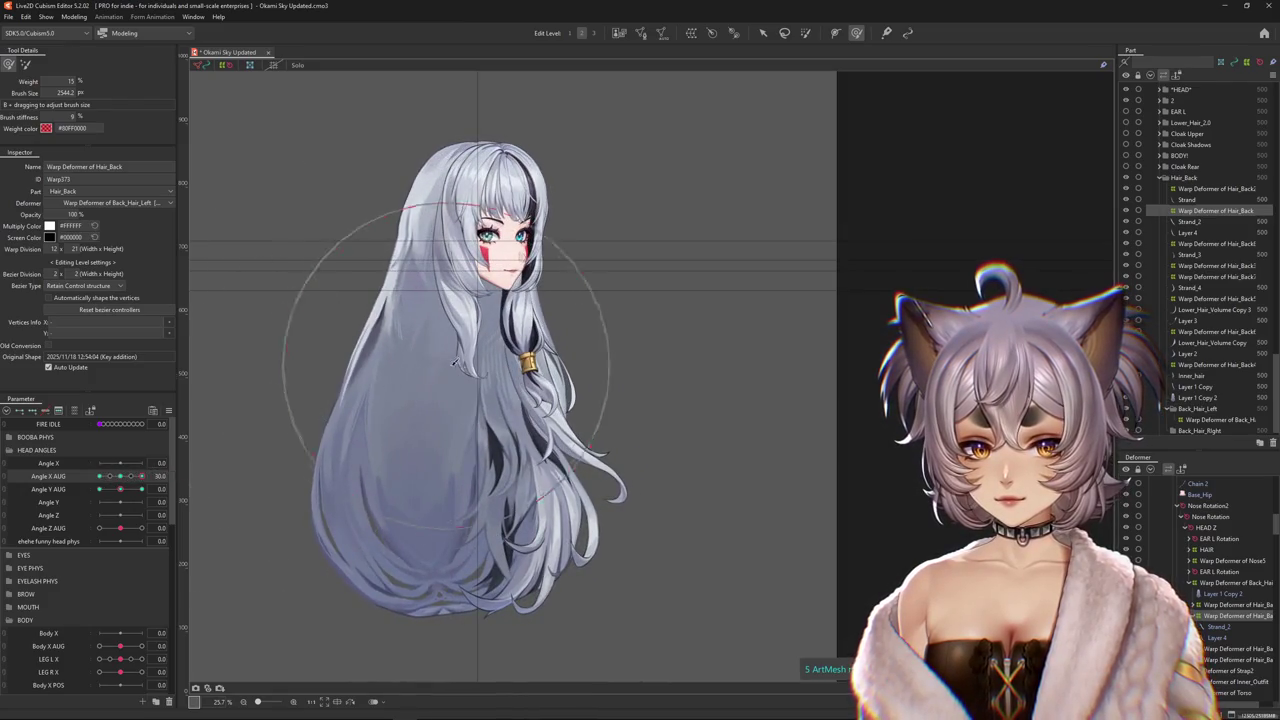
pyautogui.moveTo(455, 363); pyautogui.dragTo(216, 508)
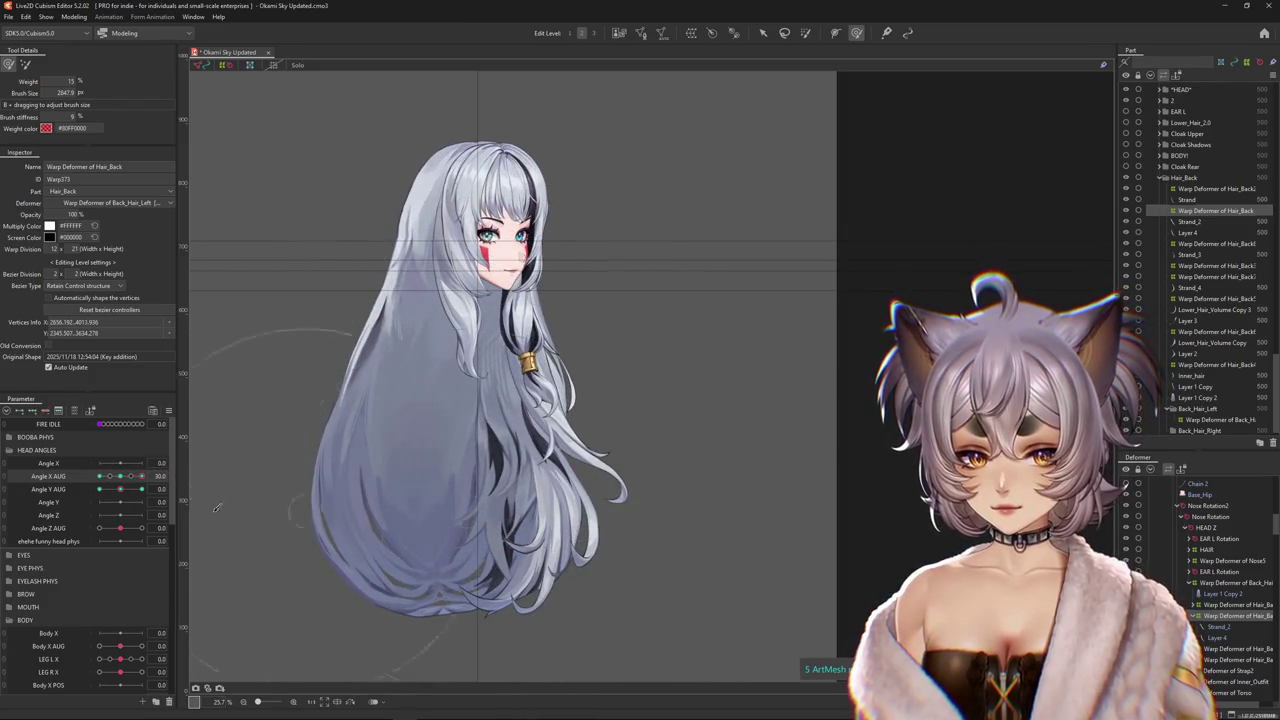
pyautogui.moveTo(144, 481); pyautogui.dragTo(99, 477)
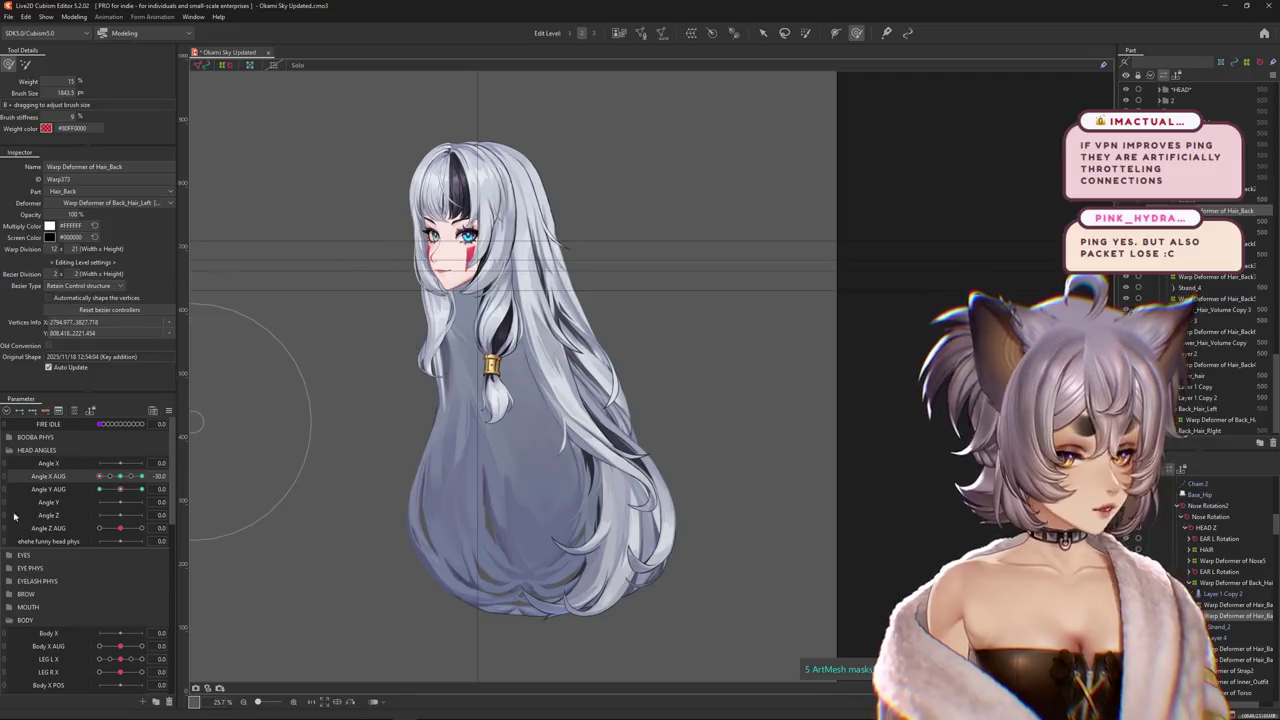
pyautogui.moveTo(100, 477)
pyautogui.mouseDown()
pyautogui.moveTo(118, 482)
pyautogui.moveTo(99, 477)
pyautogui.mouseUp()
pyautogui.moveTo(670, 567); pyautogui.dragTo(735, 524)
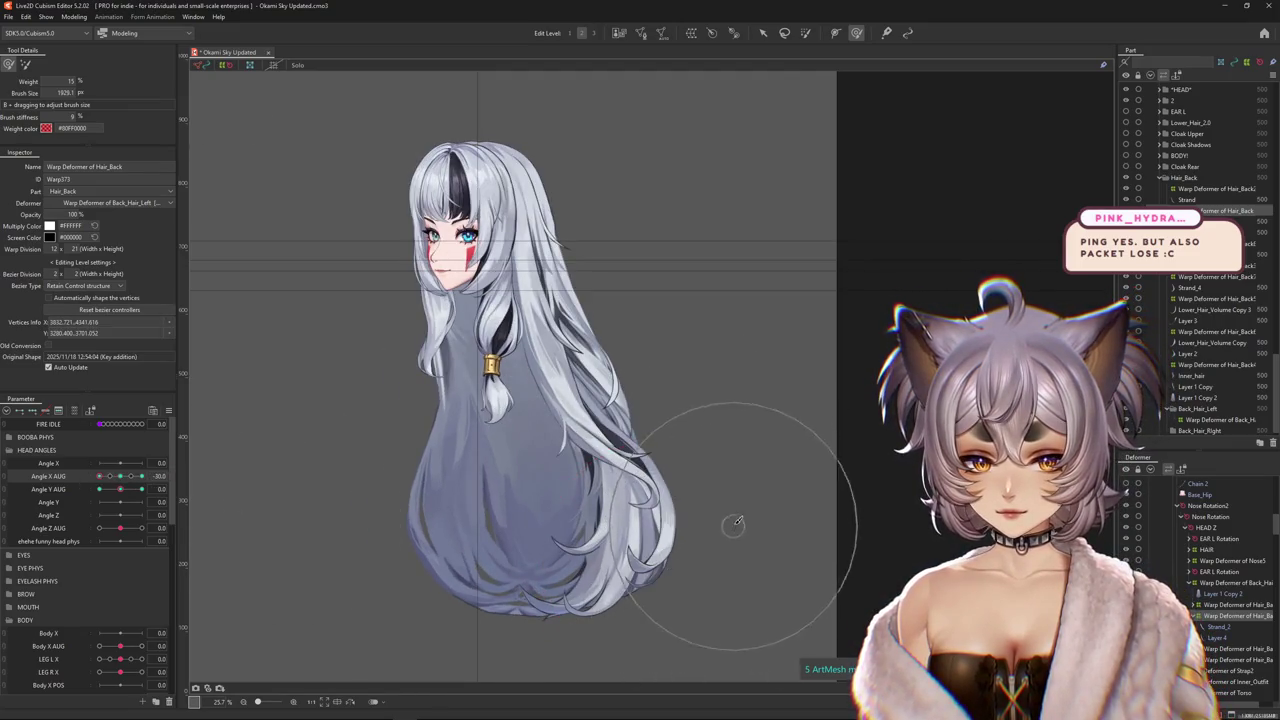
pyautogui.moveTo(99, 476)
pyautogui.mouseDown()
pyautogui.moveTo(120, 476)
pyautogui.moveTo(50, 482)
pyautogui.moveTo(63, 497)
pyautogui.moveTo(145, 490)
pyautogui.mouseUp()
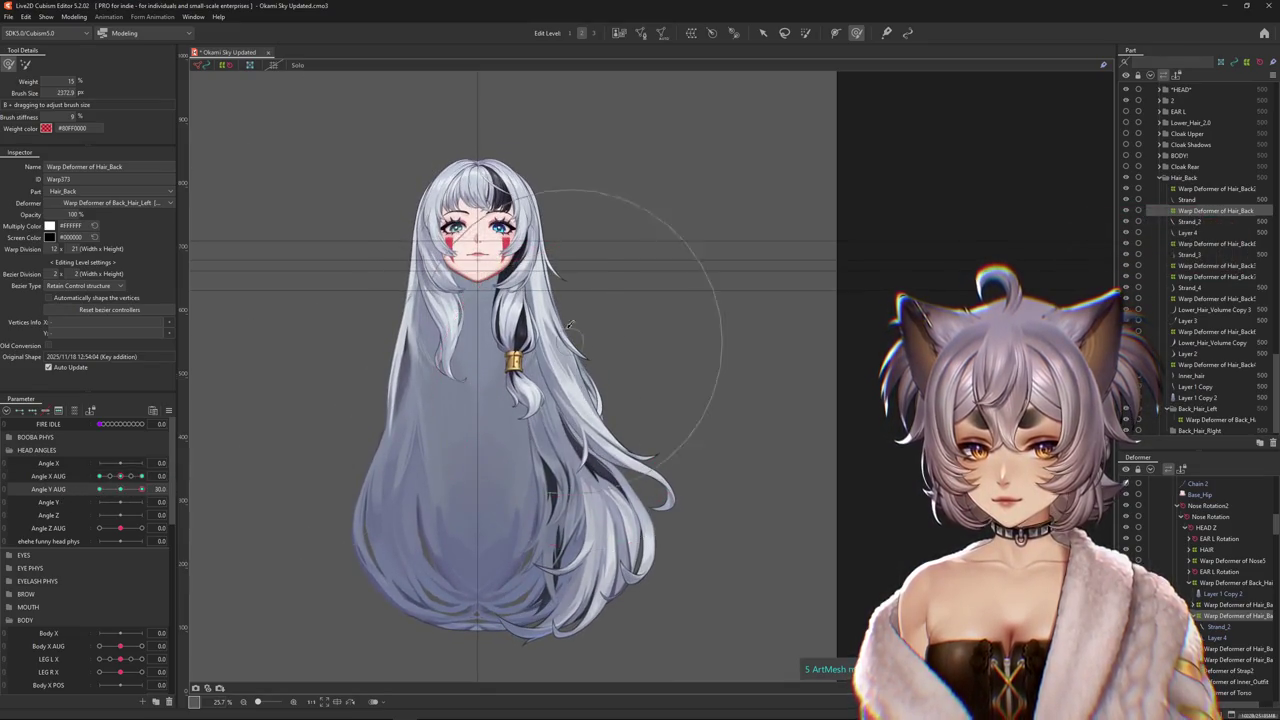
# Shrink the brush to about 2570 and tilt the head through Angle Y AUG down to -30.
pyautogui.moveTo(568, 346); pyautogui.dragTo(698, 418)
pyautogui.moveTo(142, 489); pyautogui.dragTo(99, 489)
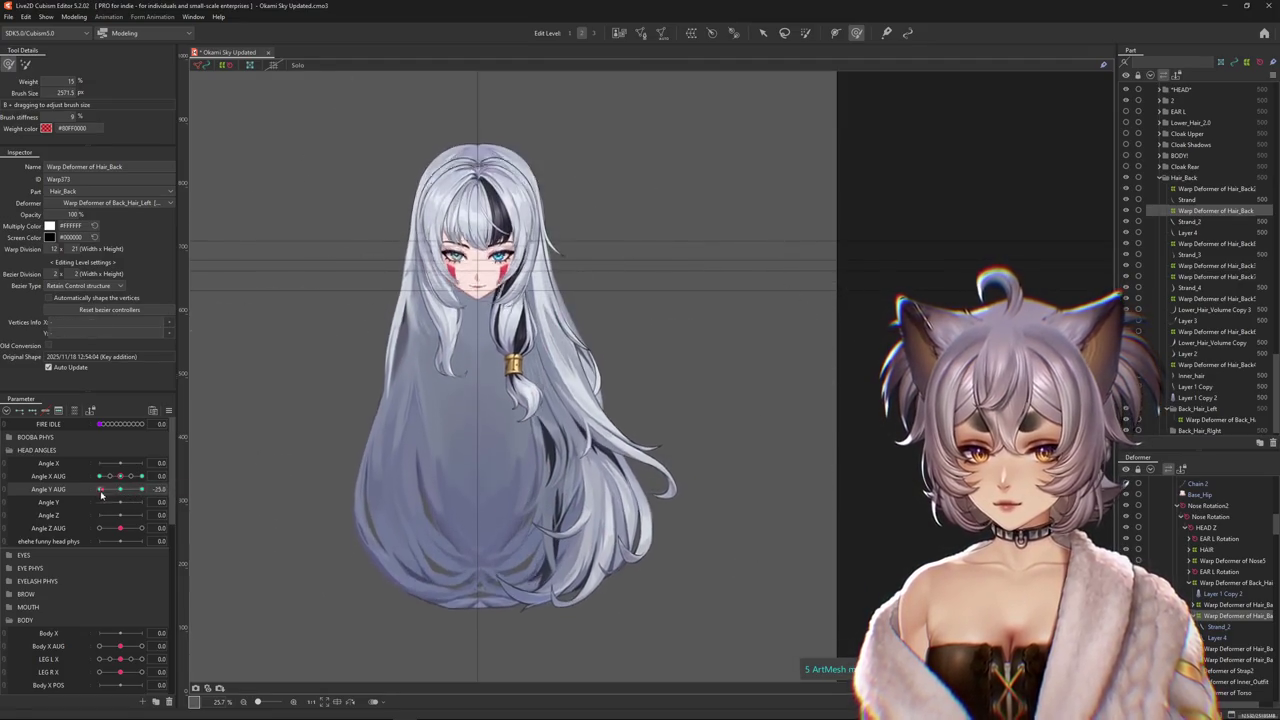
pyautogui.rightClick(174, 489)
pyautogui.click(655, 485)
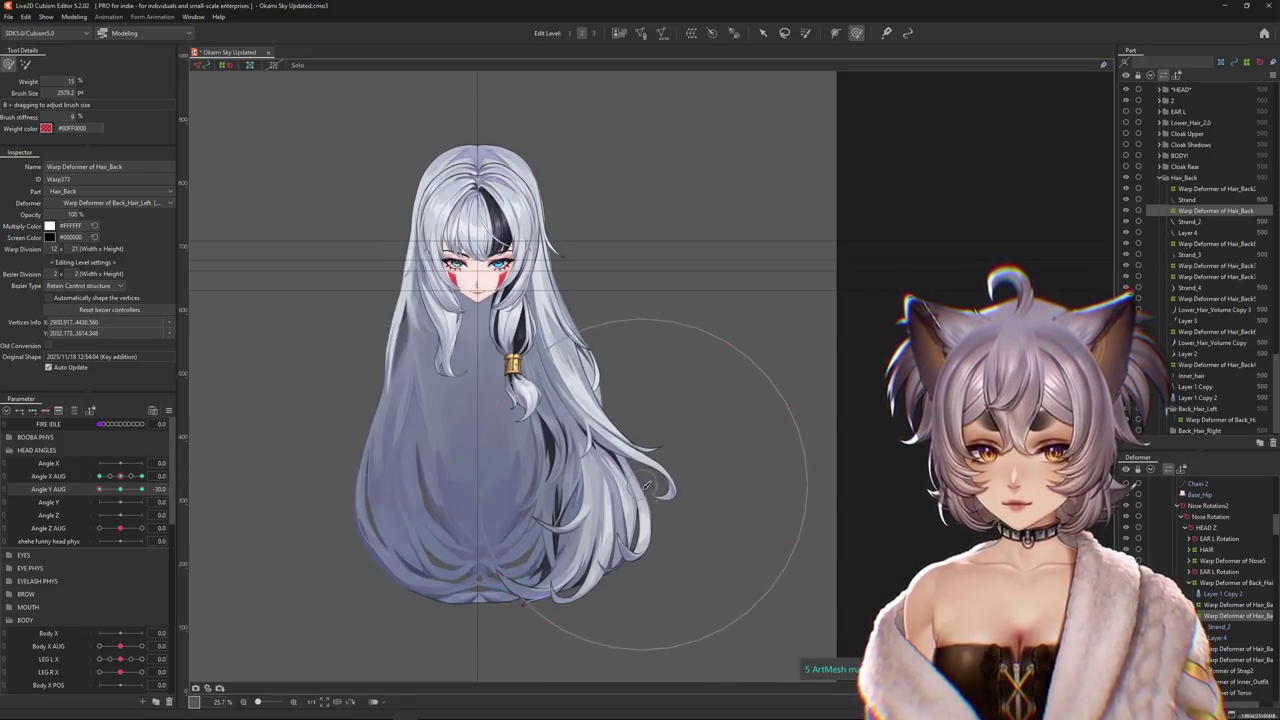
pyautogui.moveTo(99, 489)
pyautogui.mouseDown()
pyautogui.moveTo(129, 494)
pyautogui.moveTo(99, 489)
pyautogui.mouseUp()
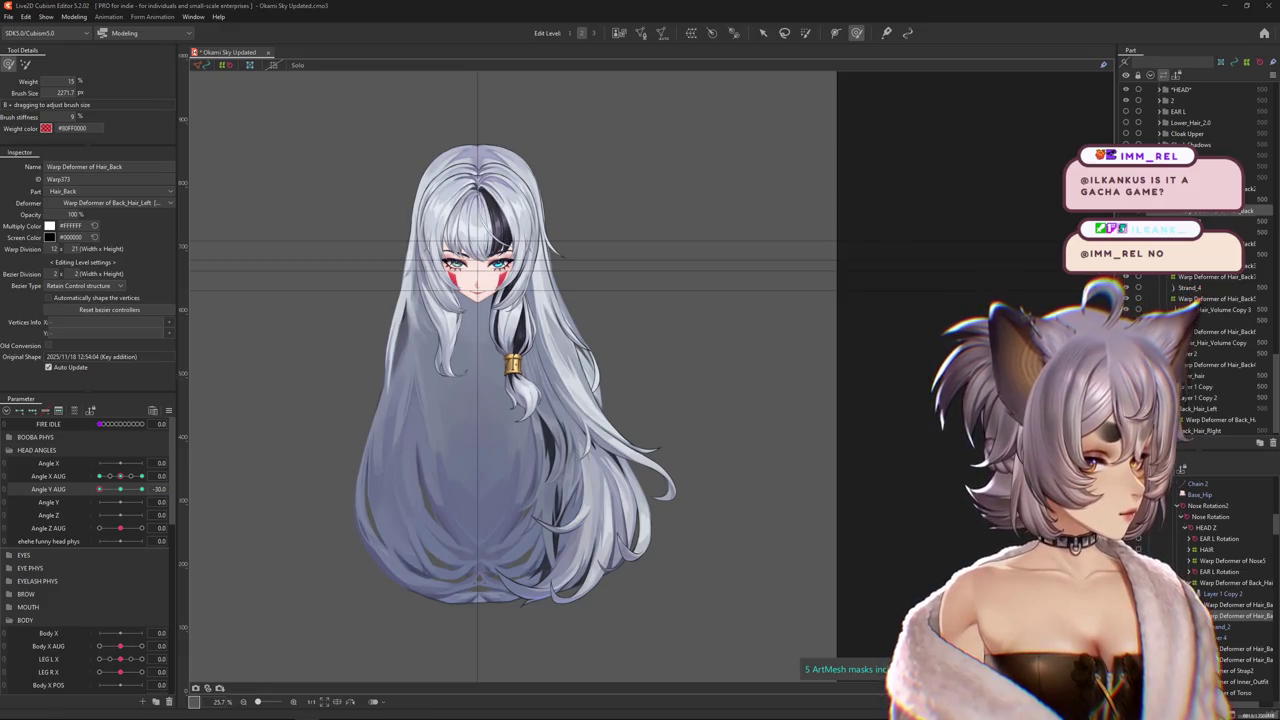
# Turn the head to the Angle X AUG 30 keyform and nudge the back hair with the brush.
pyautogui.scroll(-2, 628, 328)
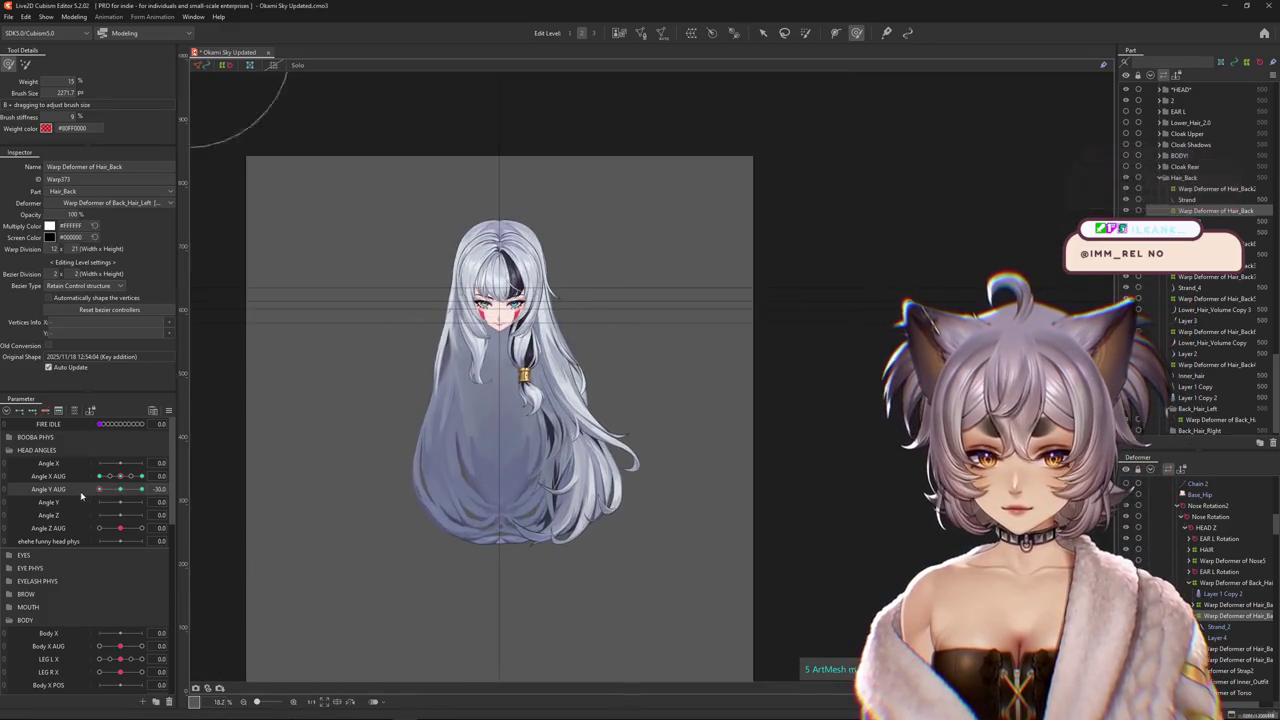
pyautogui.scroll(2, 561, 446)
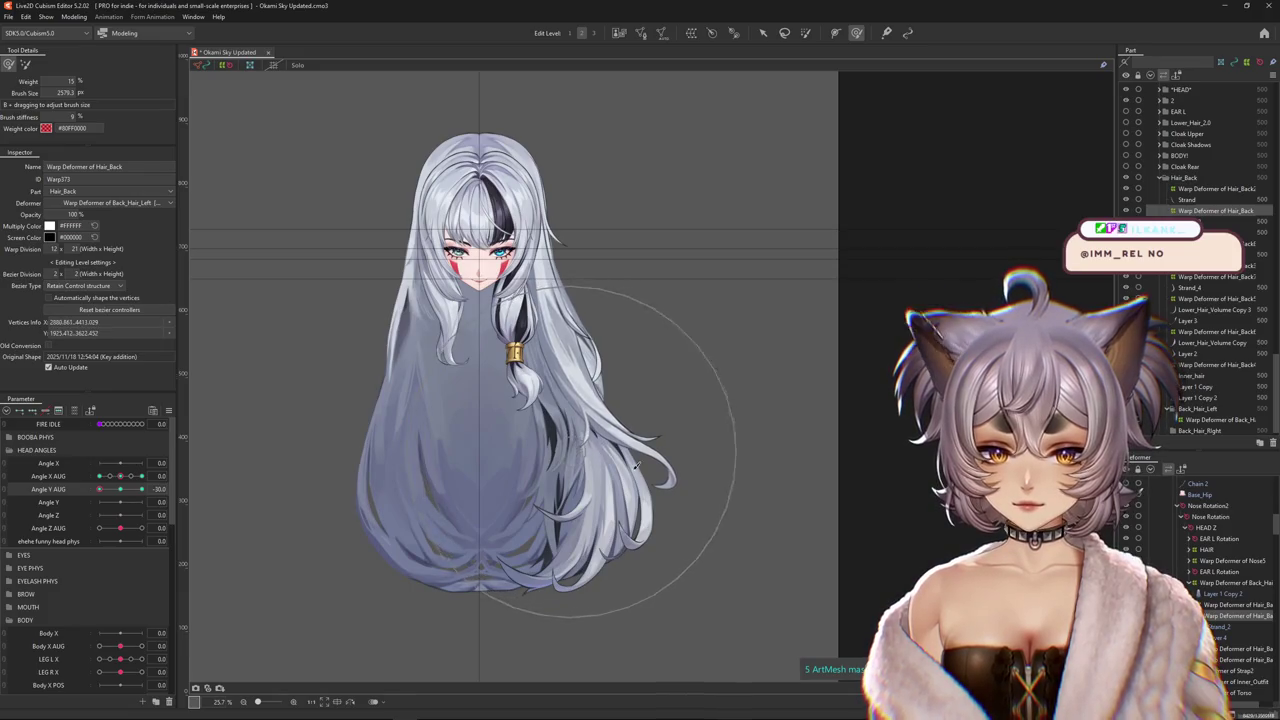
pyautogui.moveTo(121, 497); pyautogui.dragTo(100, 502)
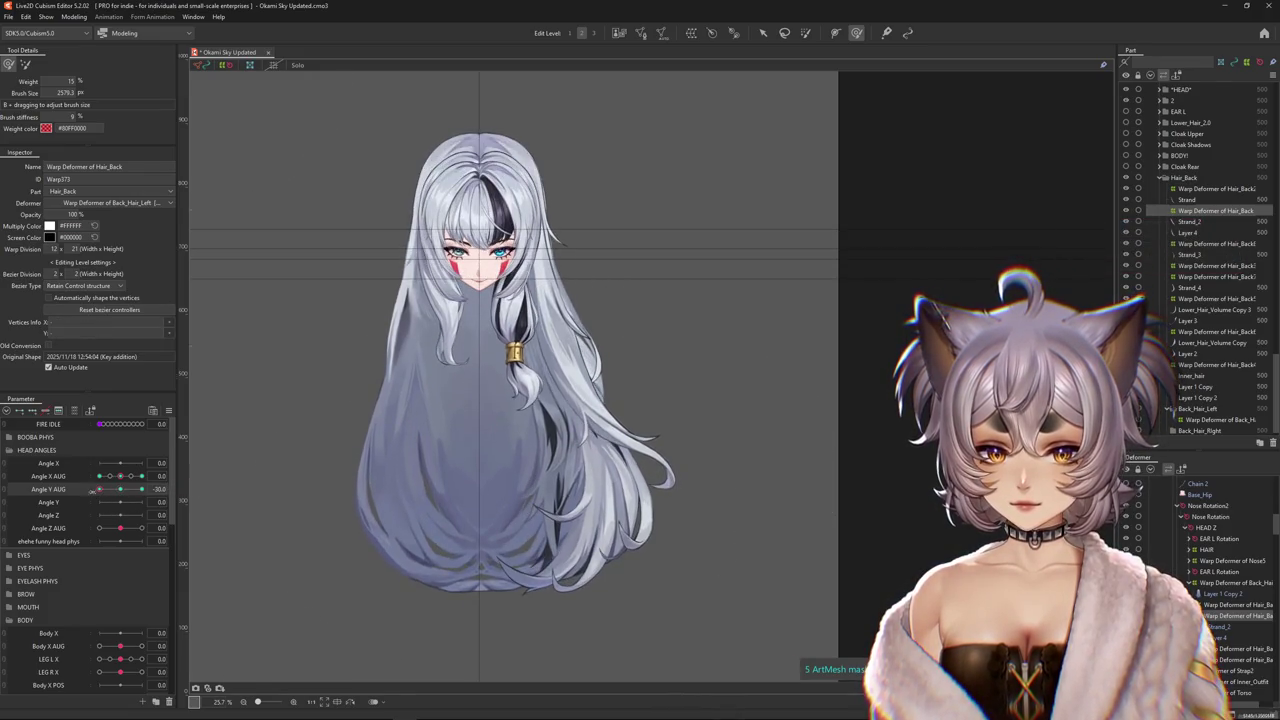
pyautogui.moveTo(100, 502); pyautogui.dragTo(141, 489)
pyautogui.moveTo(555, 452); pyautogui.dragTo(547, 422)
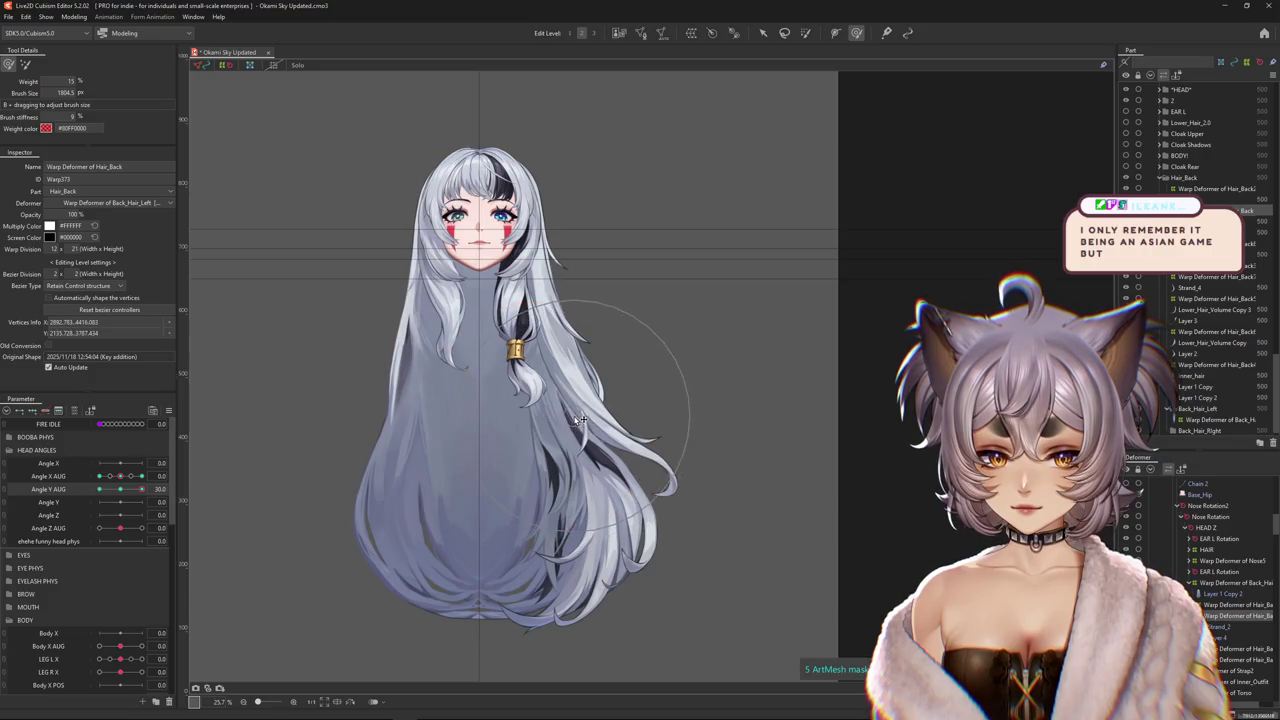
pyautogui.moveTo(120, 476)
pyautogui.mouseDown()
pyautogui.moveTo(141, 476)
pyautogui.moveTo(100, 496)
pyautogui.moveTo(159, 488)
pyautogui.moveTo(146, 493)
pyautogui.mouseUp()
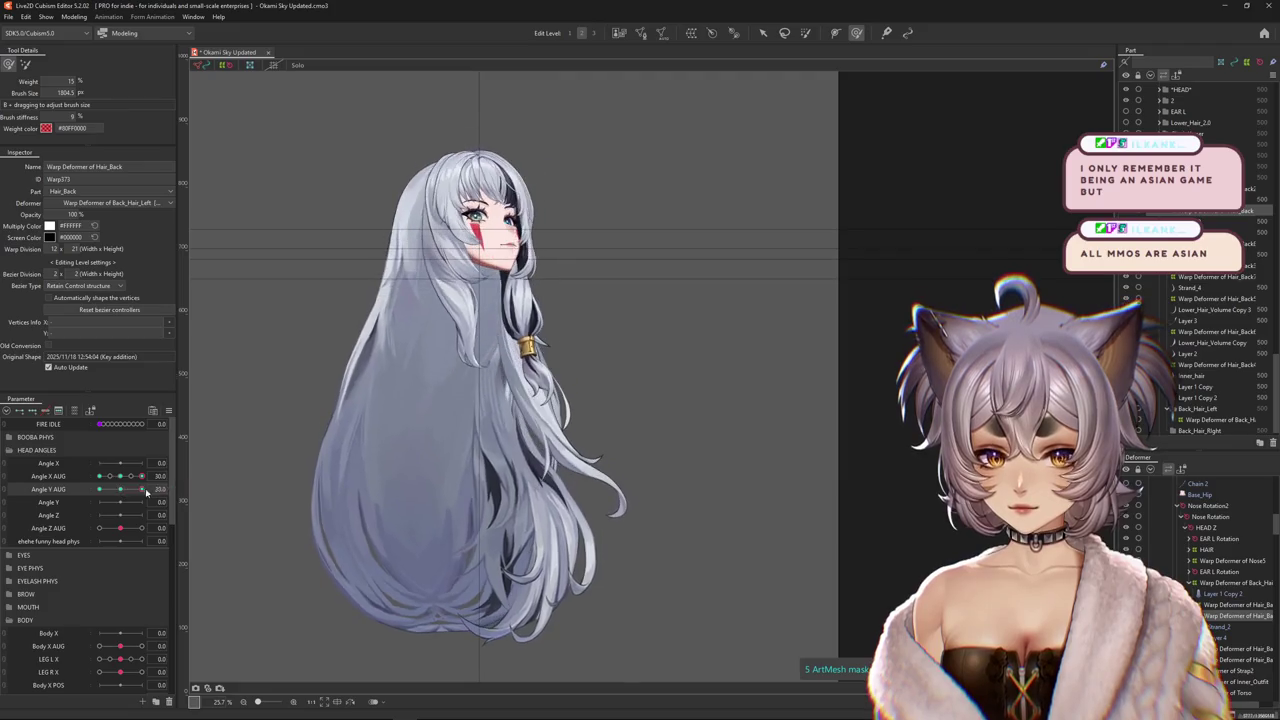
pyautogui.moveTo(660, 520); pyautogui.dragTo(630, 488)
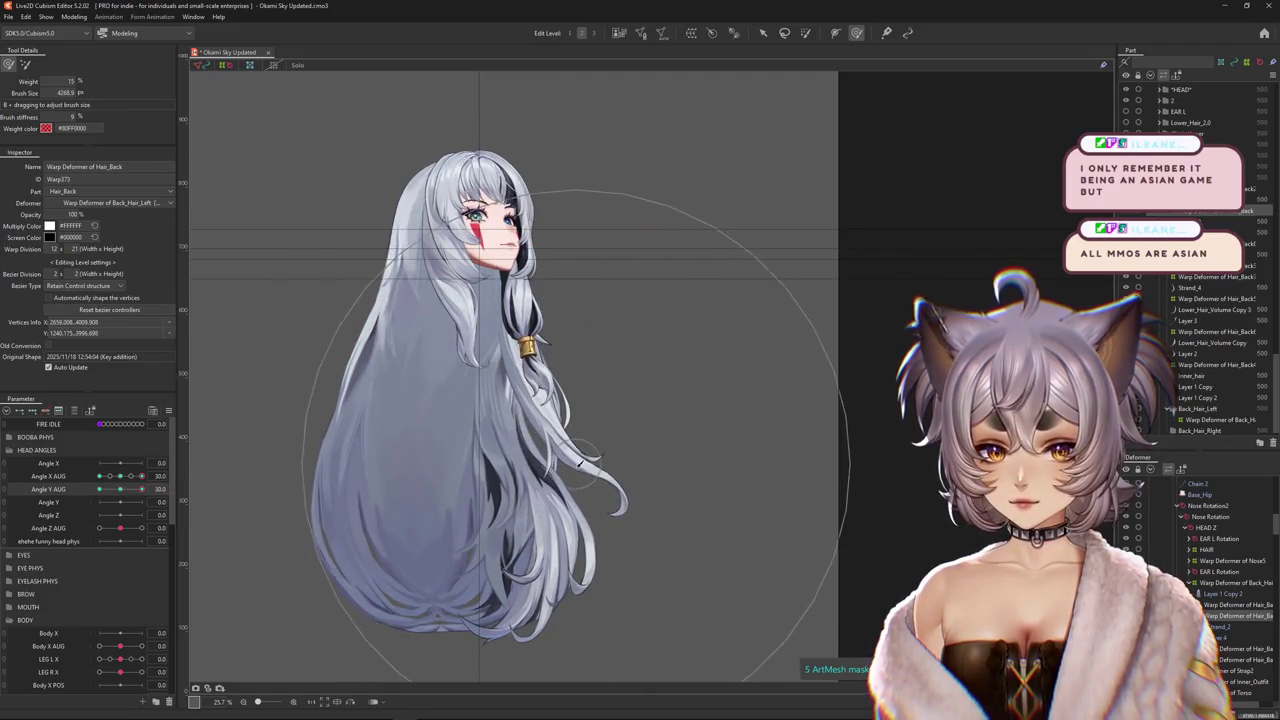
pyautogui.click(146, 477)
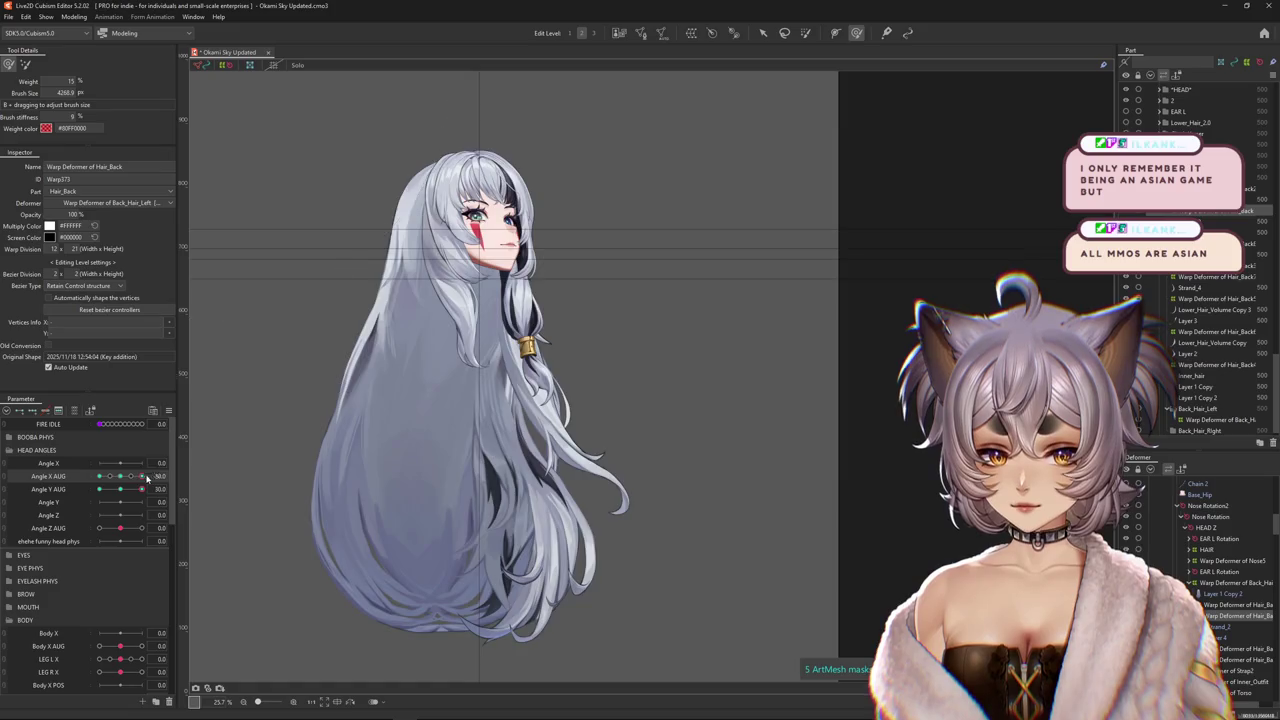
# Compare the back hair between the front and side head poses on Angle X AUG.
pyautogui.click(117, 478)
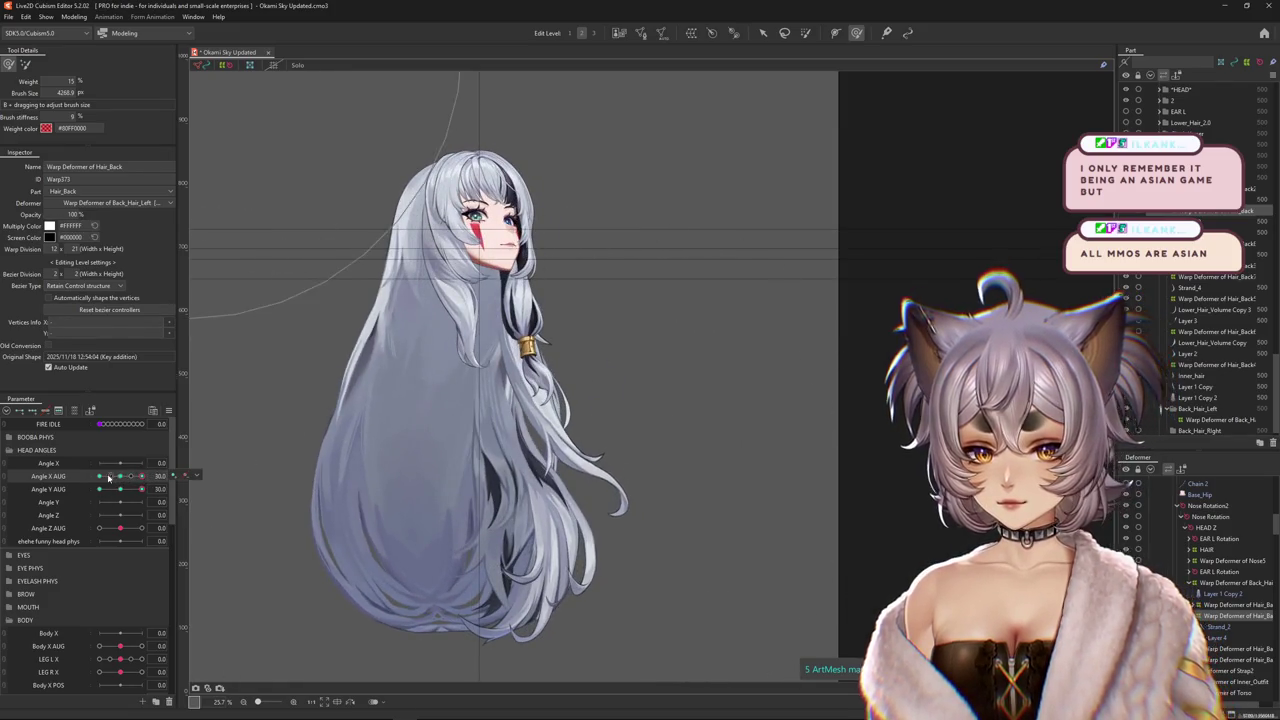
pyautogui.click(117, 478)
pyautogui.click(116, 480)
pyautogui.click(117, 478)
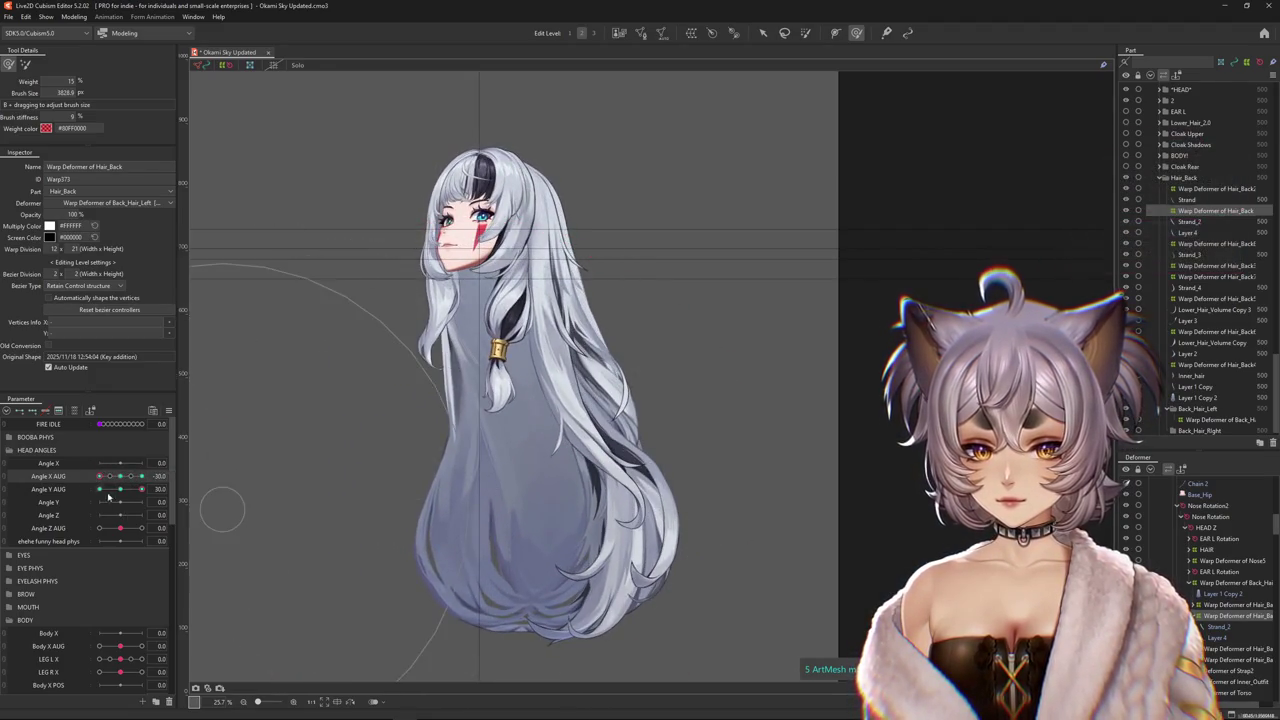
pyautogui.click(117, 478)
pyautogui.click(148, 478)
pyautogui.click(148, 478)
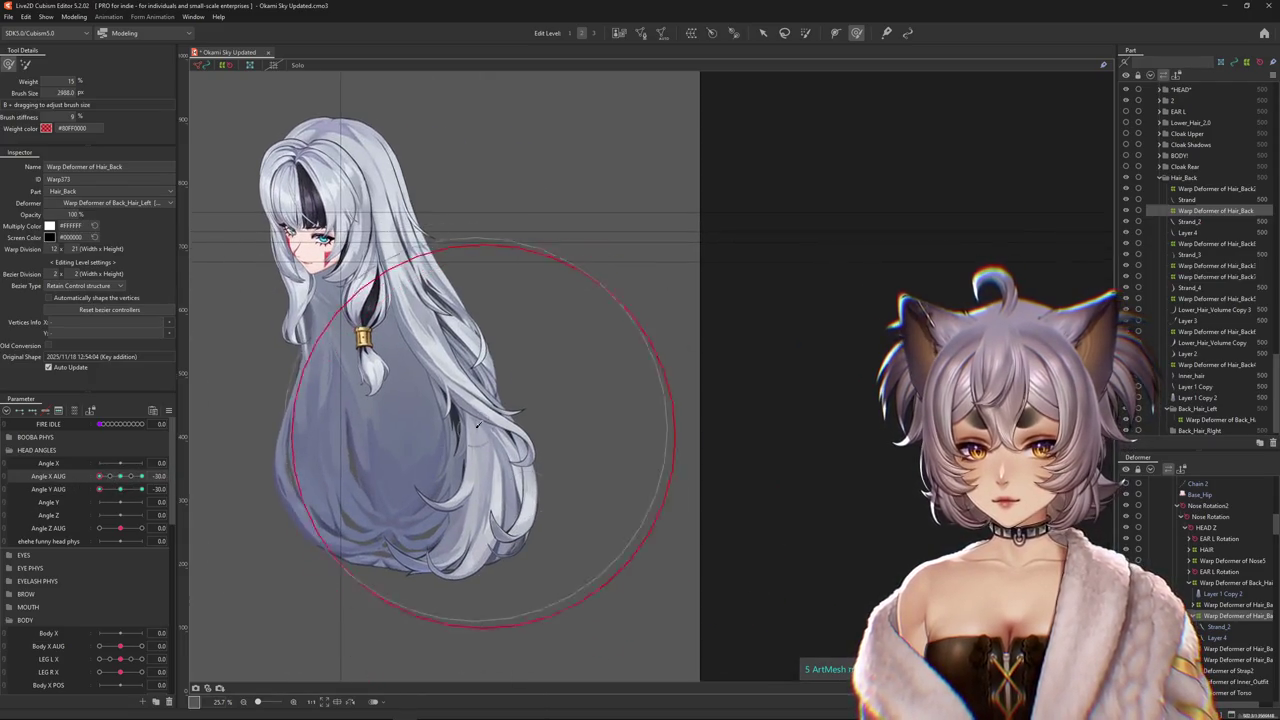
pyautogui.click(117, 478)
pyautogui.moveTo(490, 447); pyautogui.dragTo(538, 484)
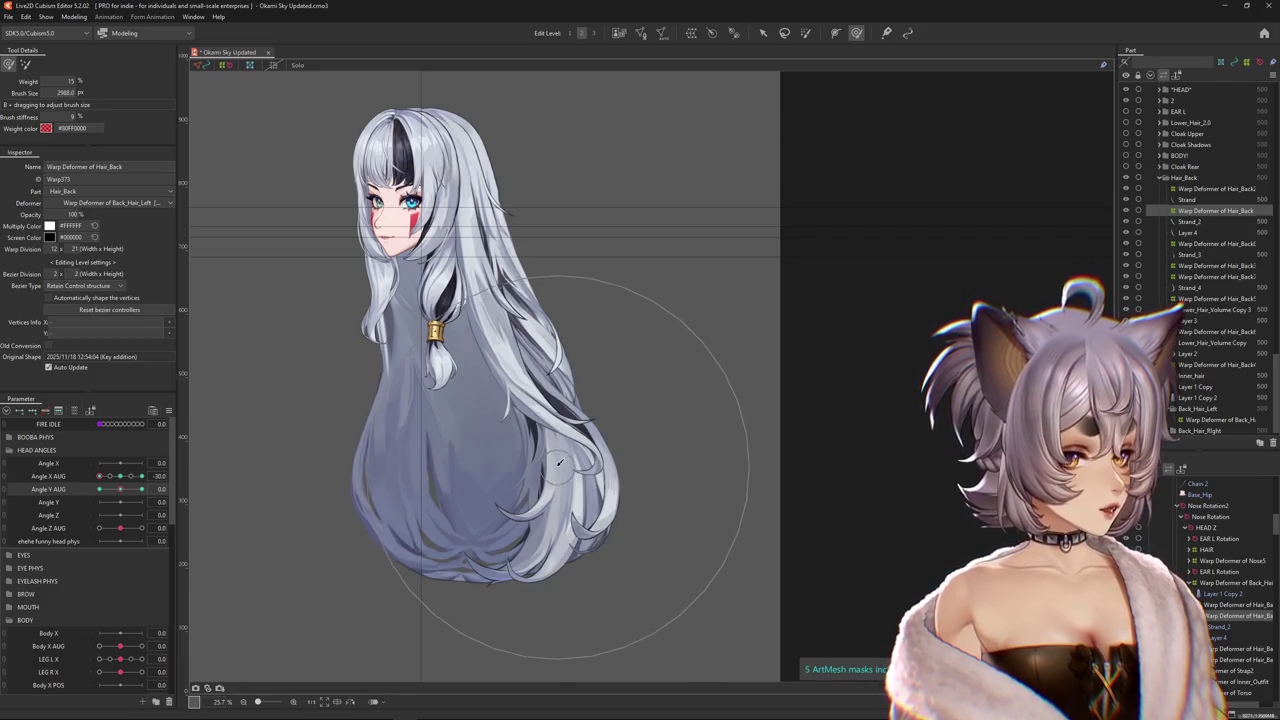
# At the Angle Y AUG -30 keyform, push the back hair into shape with a smaller brush.
pyautogui.press('shift')
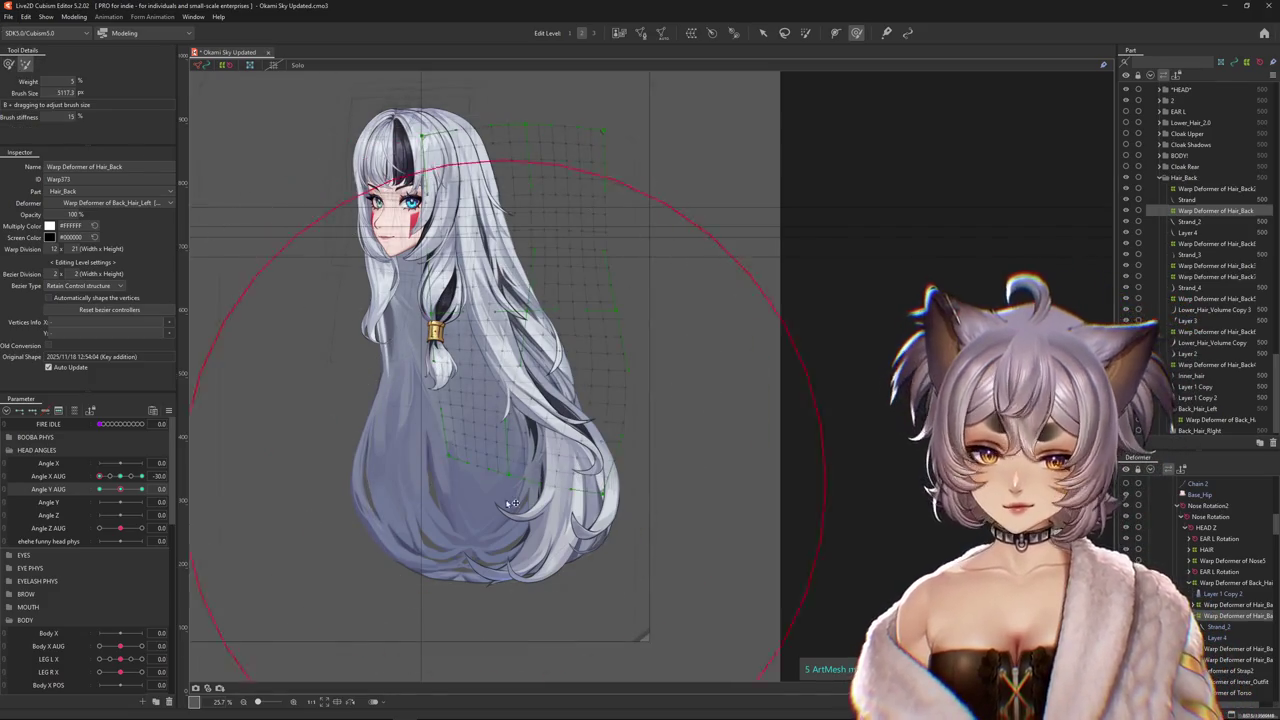
pyautogui.click(76, 494)
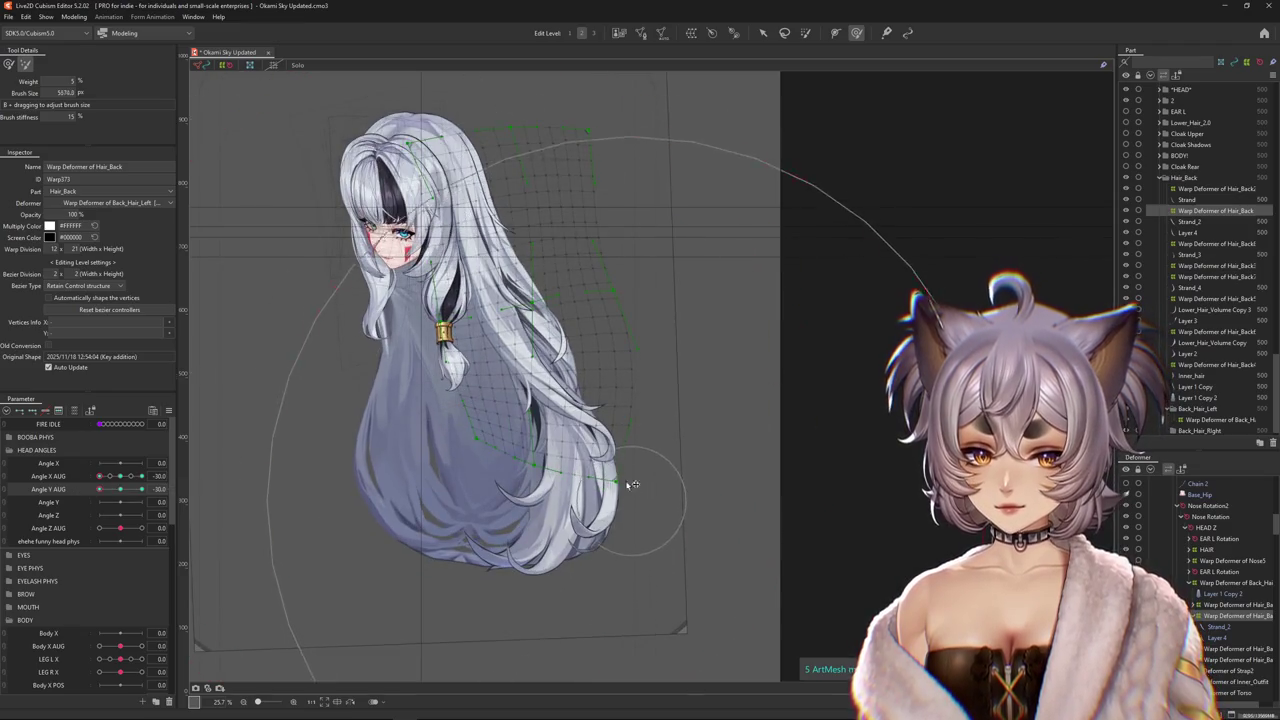
pyautogui.moveTo(567, 445); pyautogui.dragTo(567, 398)
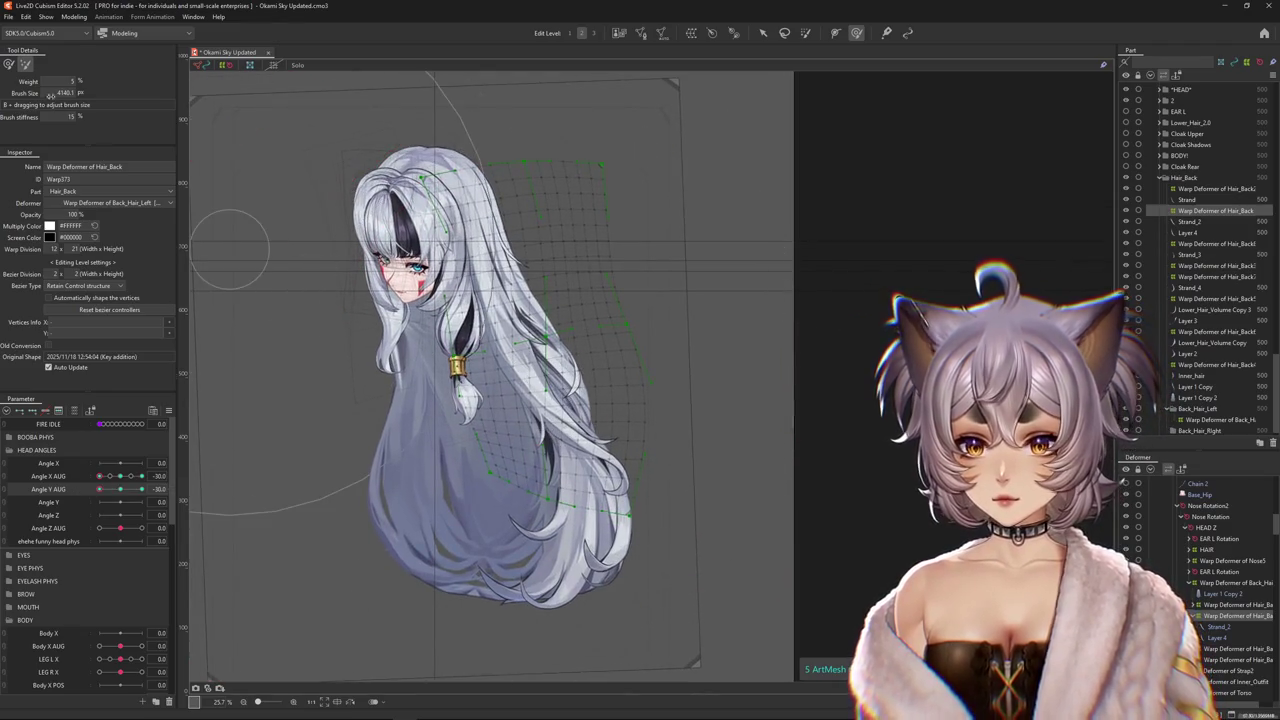
pyautogui.click(102, 493)
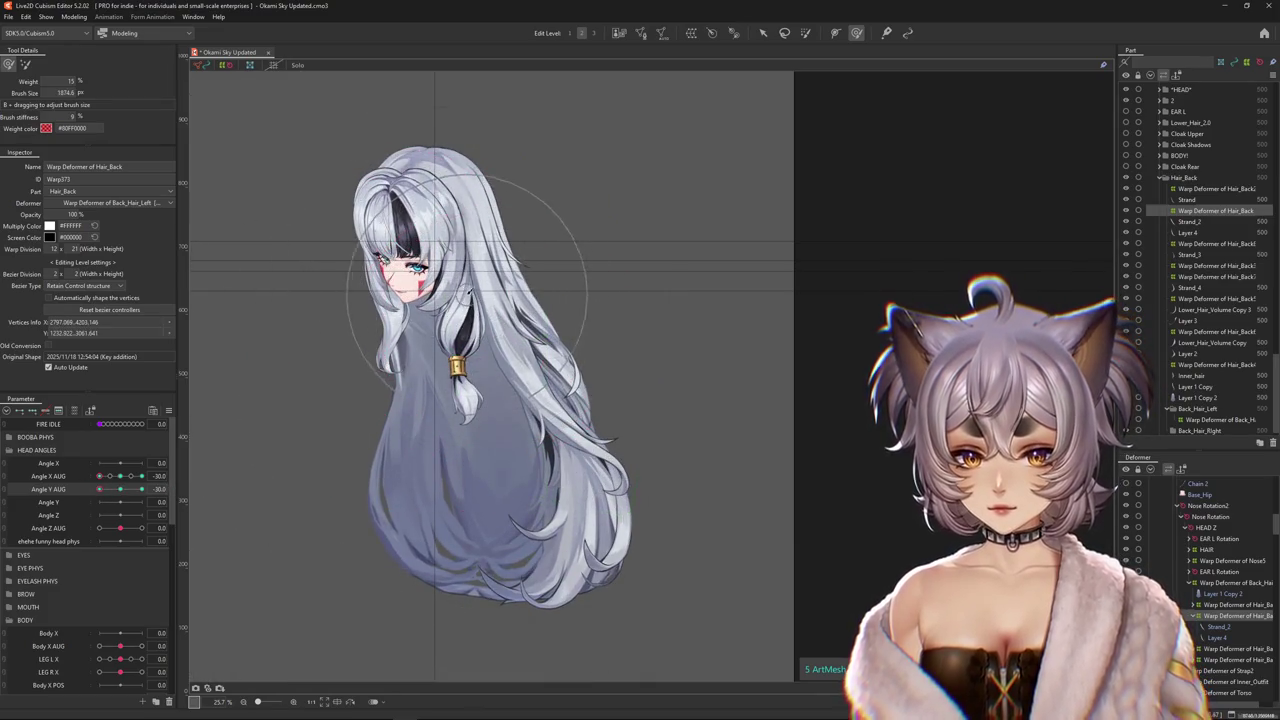
pyautogui.moveTo(503, 333); pyautogui.dragTo(512, 378)
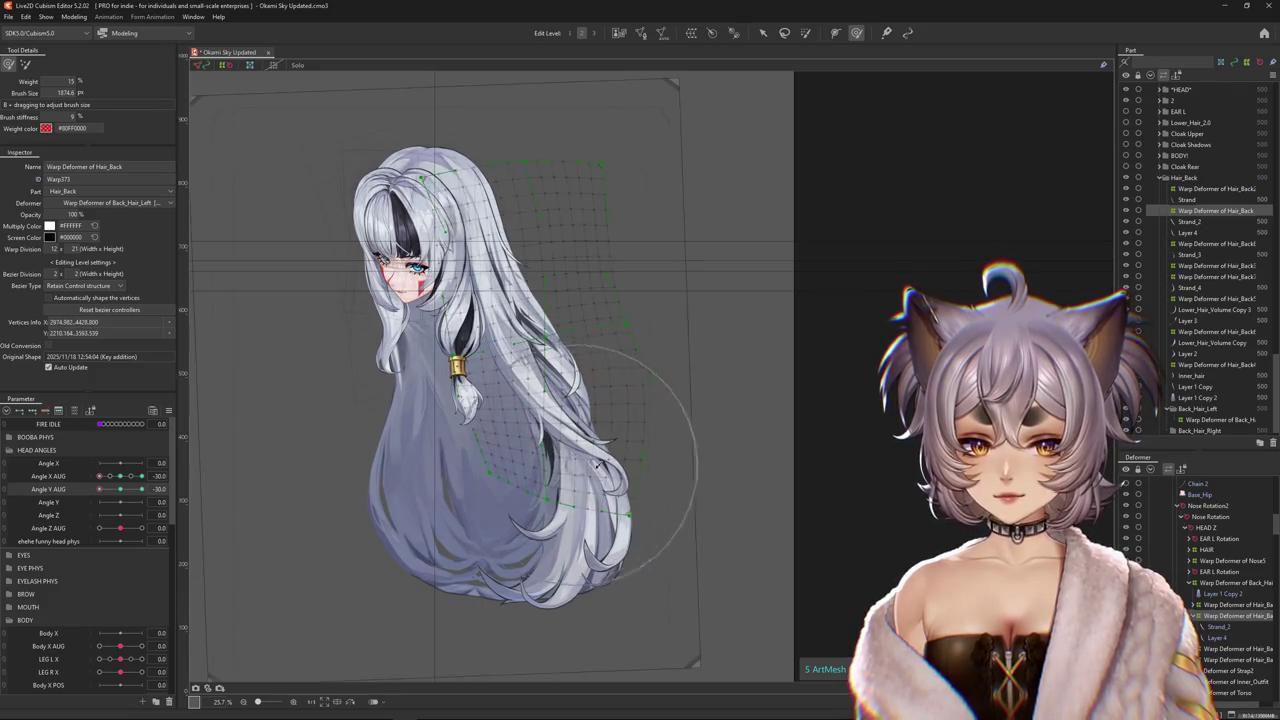
pyautogui.click(118, 489)
pyautogui.moveTo(118, 492); pyautogui.dragTo(77, 501)
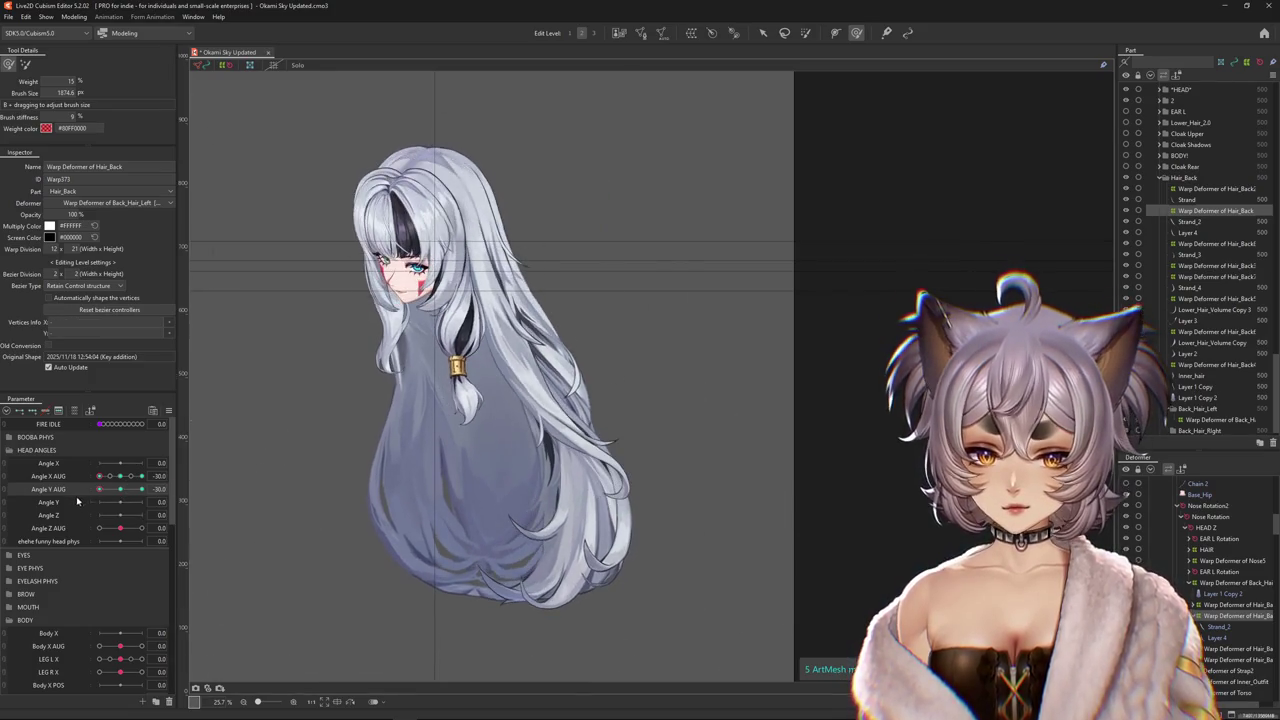
# Show the back hair warp grid, reframe the view, and resize the brush over the hair.
pyautogui.moveTo(452, 412); pyautogui.dragTo(493, 415)
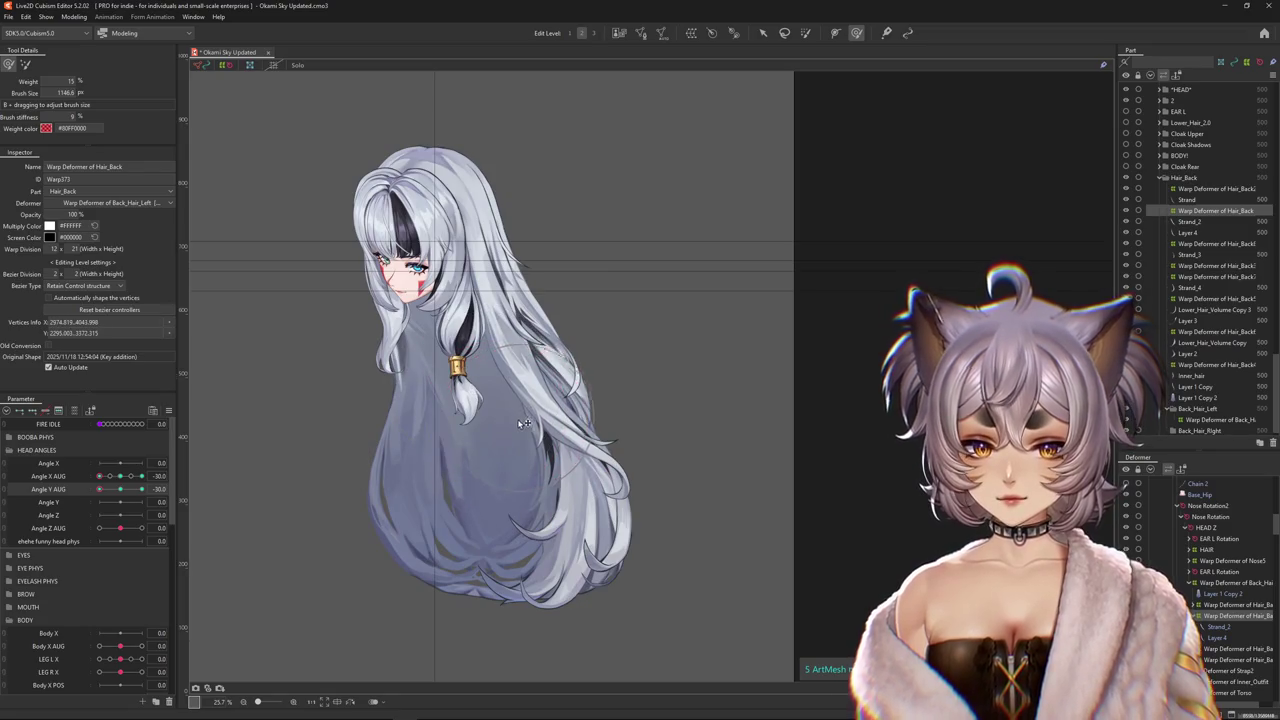
pyautogui.click(529, 434)
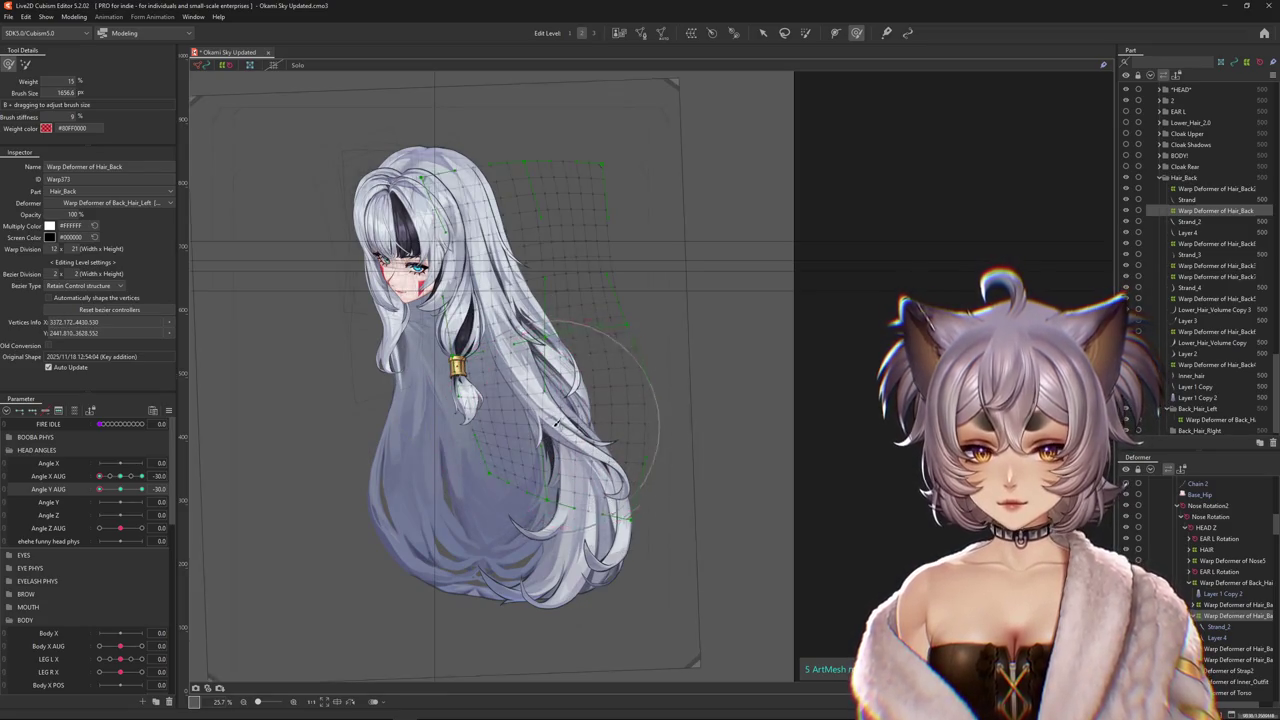
pyautogui.moveTo(535, 432); pyautogui.dragTo(401, 427)
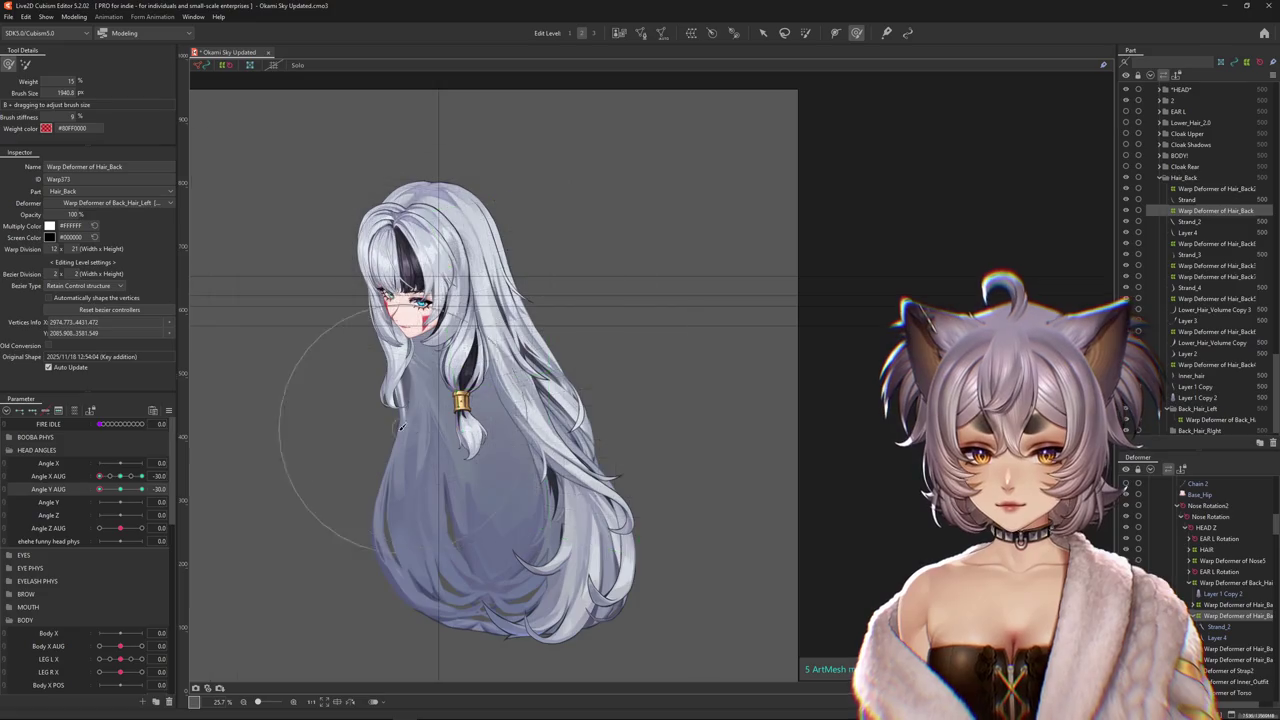
pyautogui.click(430, 385)
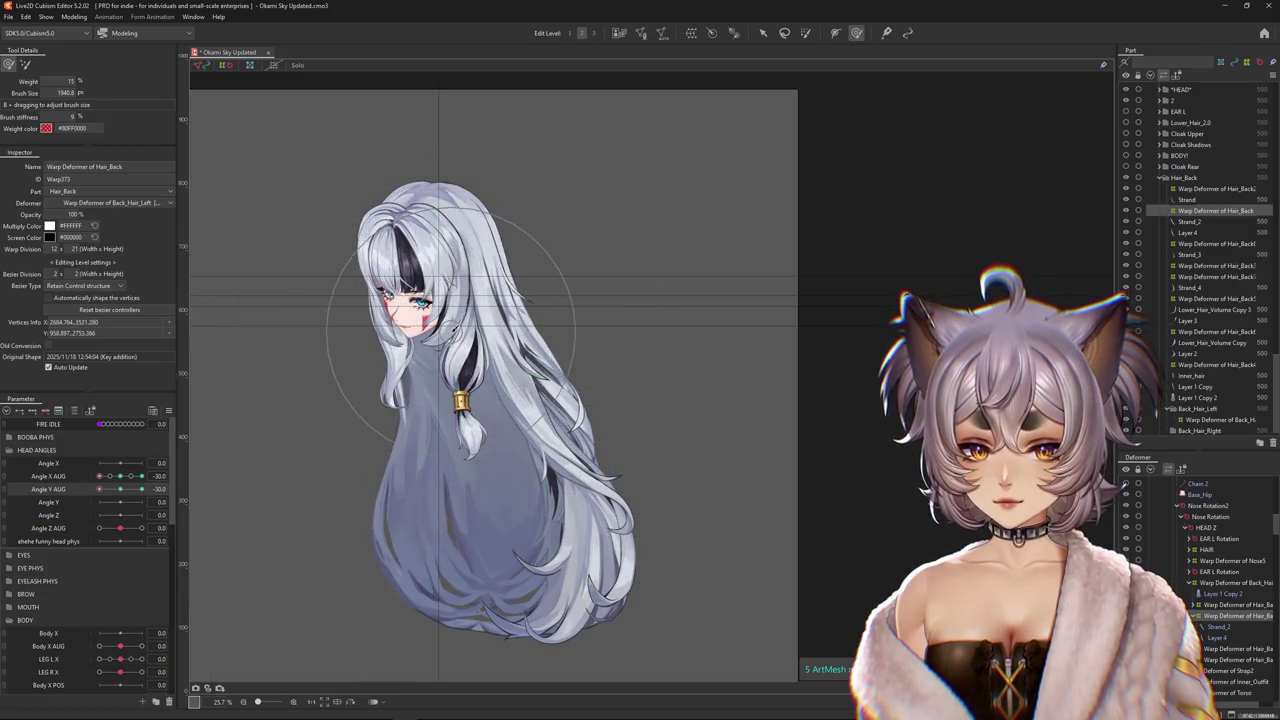
pyautogui.moveTo(111, 503); pyautogui.dragTo(113, 502)
pyautogui.moveTo(440, 385); pyautogui.dragTo(470, 385)
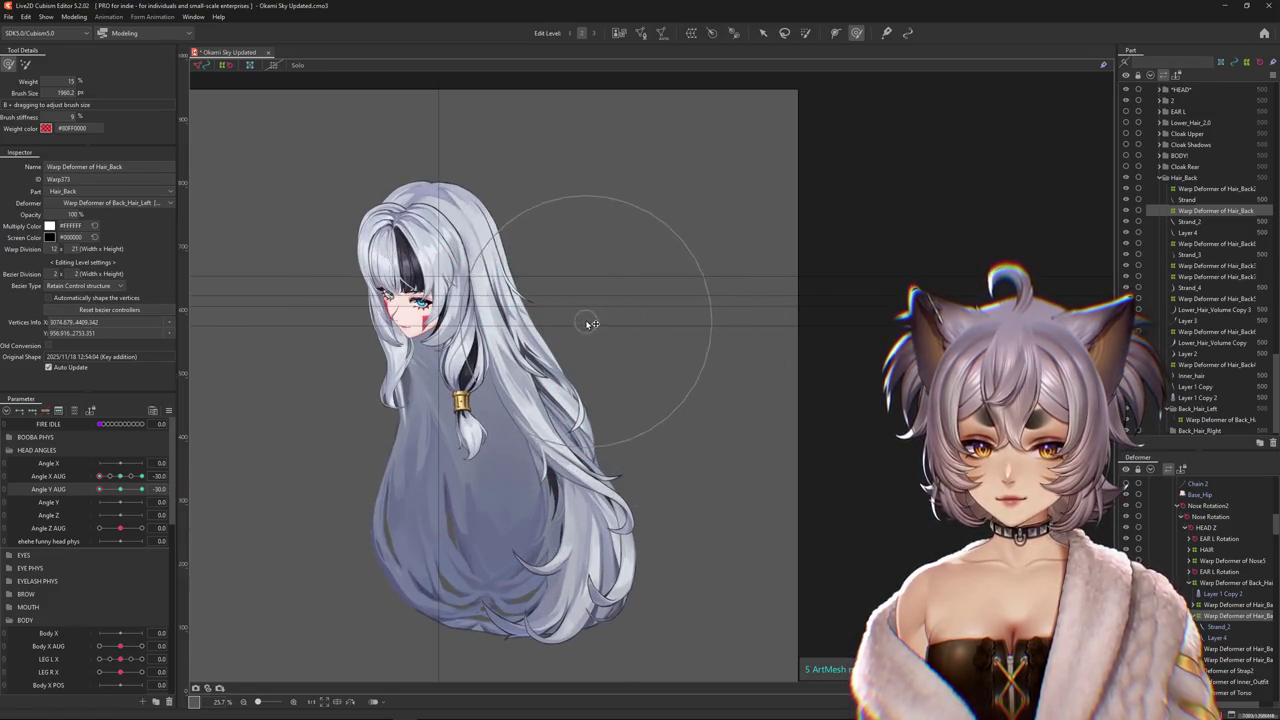
pyautogui.scroll(-2, 662, 400)
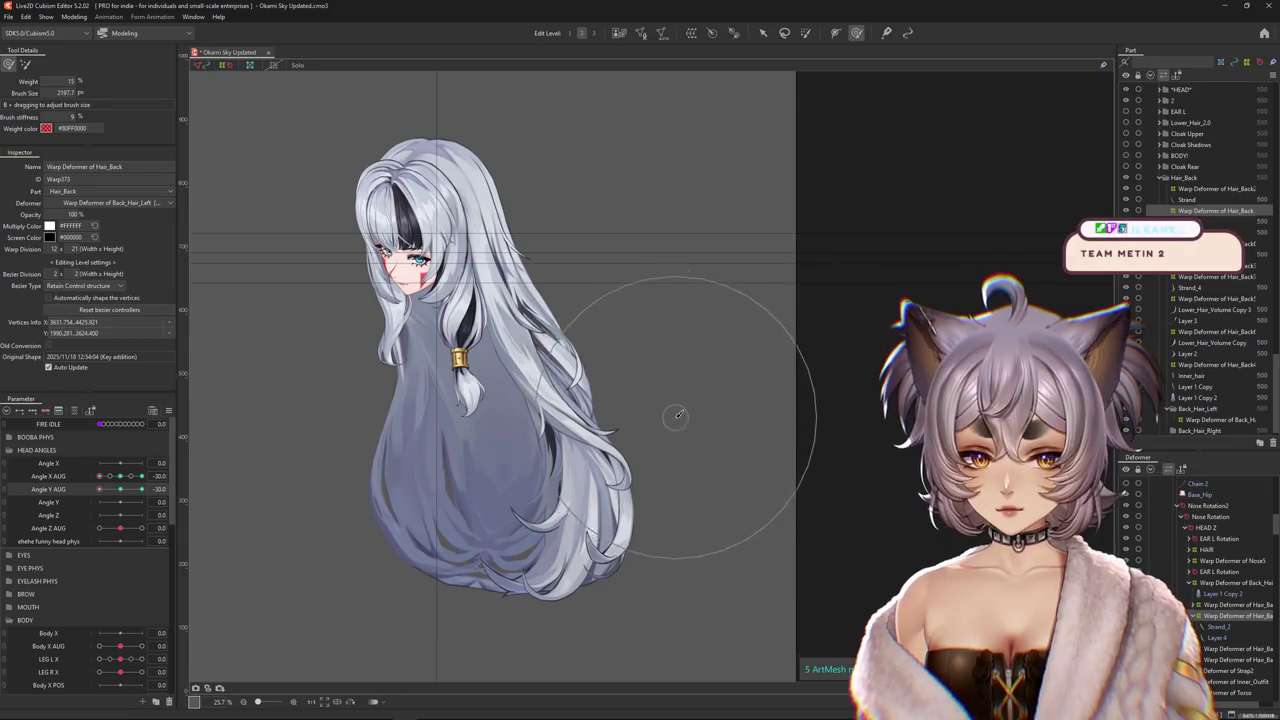
pyautogui.scroll(1, 508, 427)
pyautogui.moveTo(517, 443)
pyautogui.mouseDown()
pyautogui.moveTo(588, 457)
pyautogui.moveTo(622, 447)
pyautogui.mouseUp()
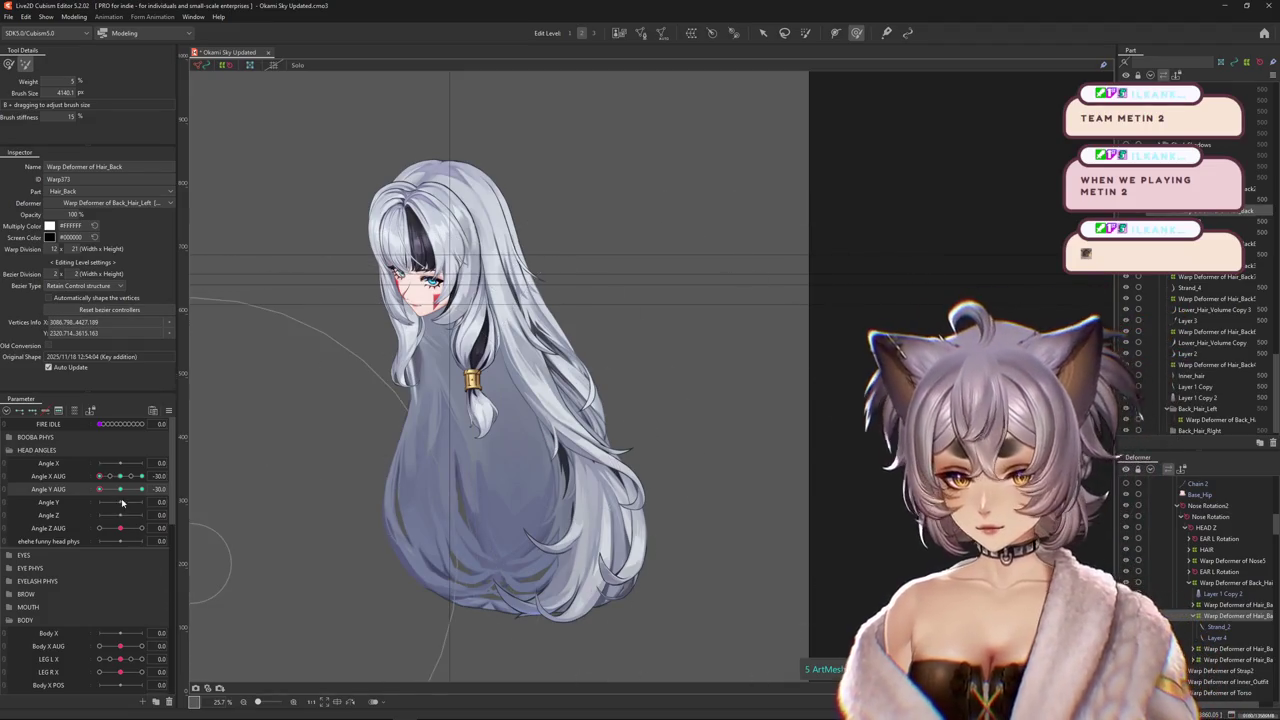
pyautogui.moveTo(530, 430); pyautogui.dragTo(674, 500)
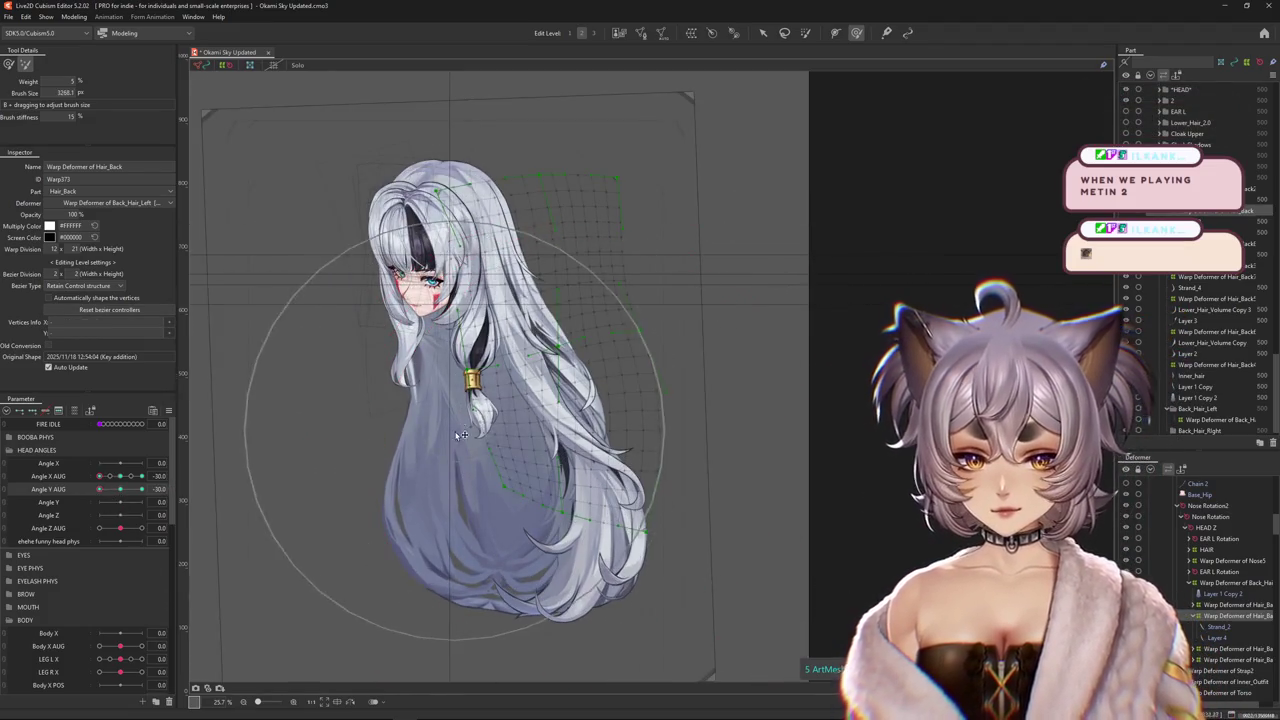
pyautogui.click(7, 65)
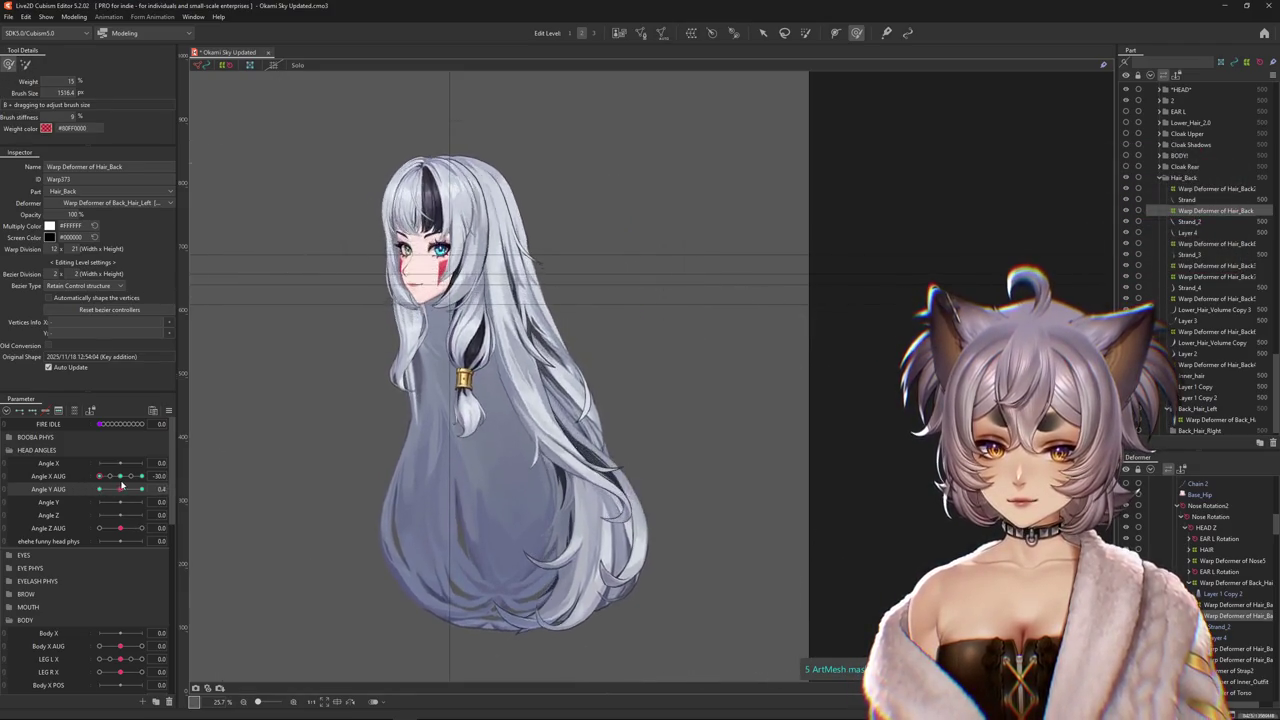
# Enlarge the brush and push the back hair warp into shape, starting near the top.
pyautogui.moveTo(351, 286)
pyautogui.mouseDown()
pyautogui.moveTo(440, 369)
pyautogui.moveTo(403, 272)
pyautogui.mouseUp()
pyautogui.moveTo(535, 241); pyautogui.dragTo(557, 258)
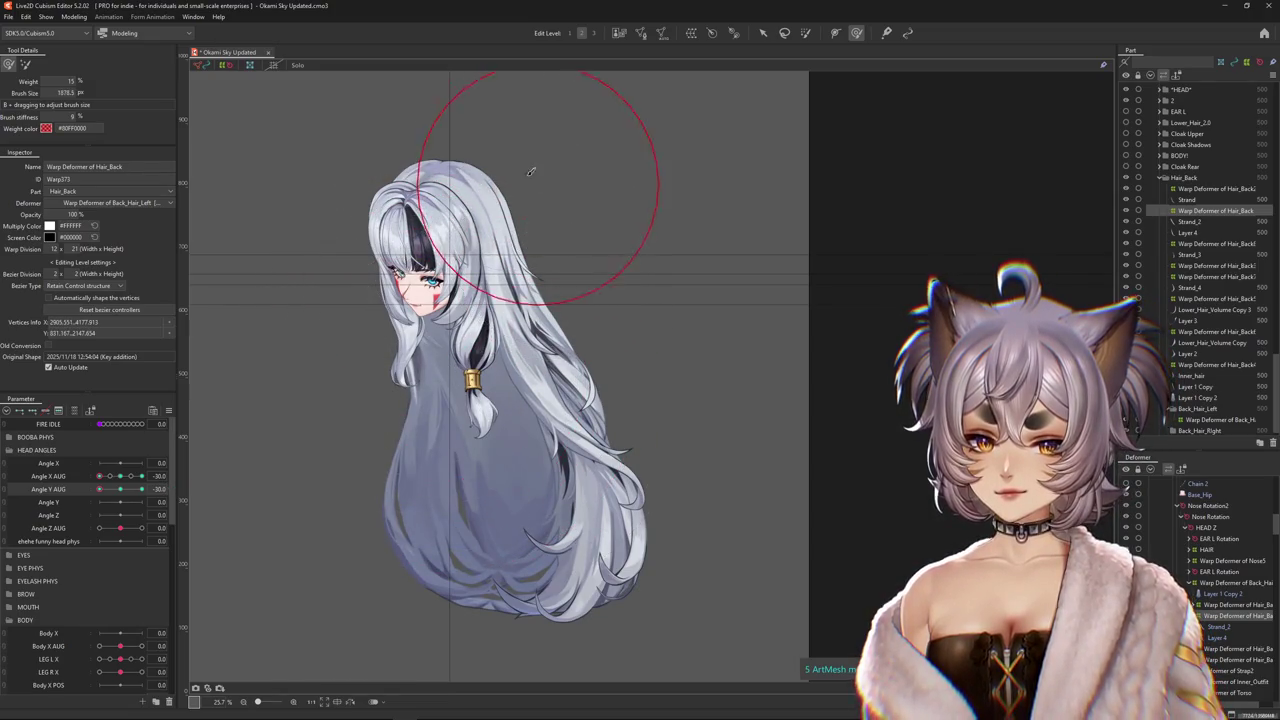
pyautogui.moveTo(423, 144); pyautogui.dragTo(457, 146)
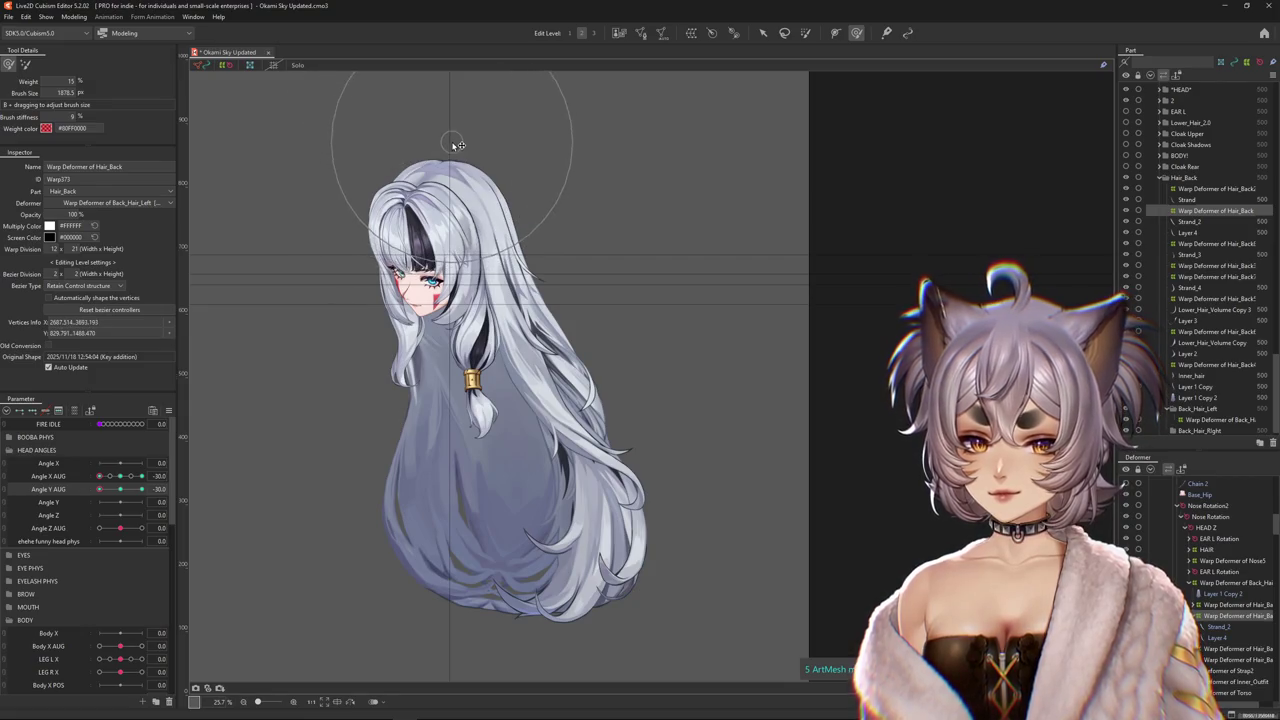
pyautogui.moveTo(120, 494)
pyautogui.mouseDown()
pyautogui.moveTo(100, 503)
pyautogui.moveTo(140, 489)
pyautogui.mouseUp()
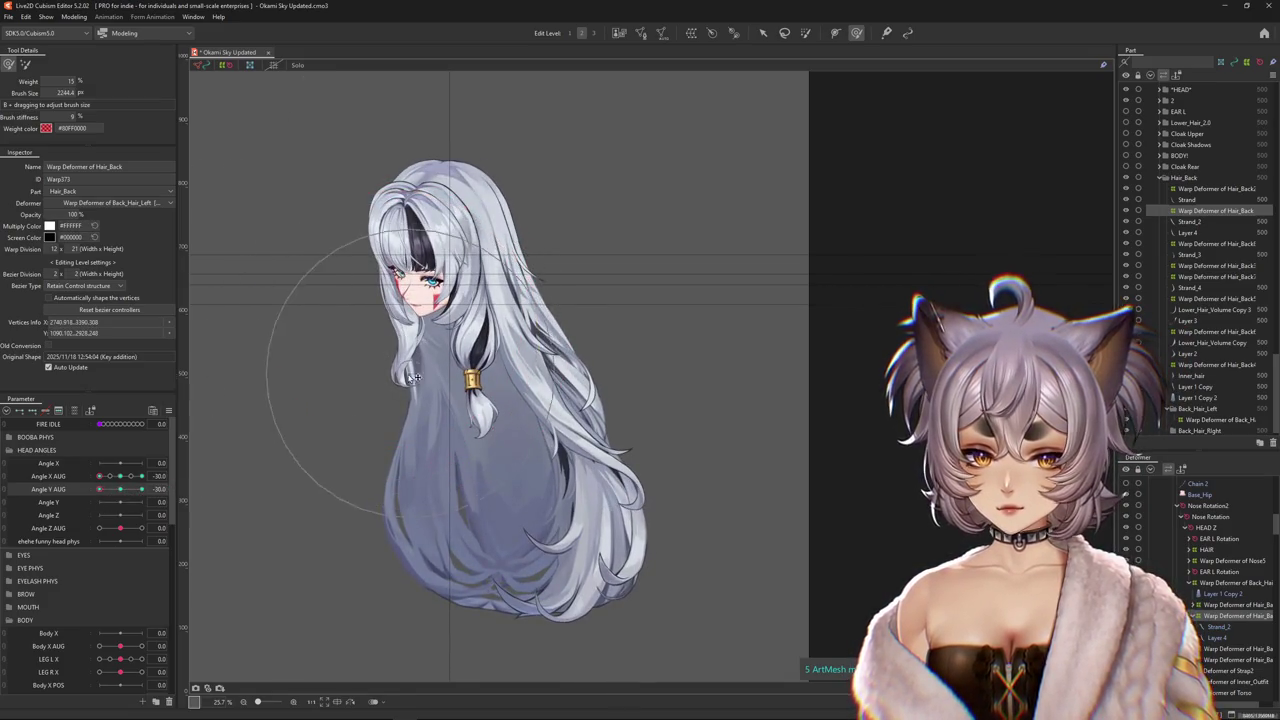
pyautogui.moveTo(395, 400)
pyautogui.mouseDown()
pyautogui.moveTo(648, 399)
pyautogui.moveTo(129, 488)
pyautogui.moveTo(140, 489)
pyautogui.mouseUp()
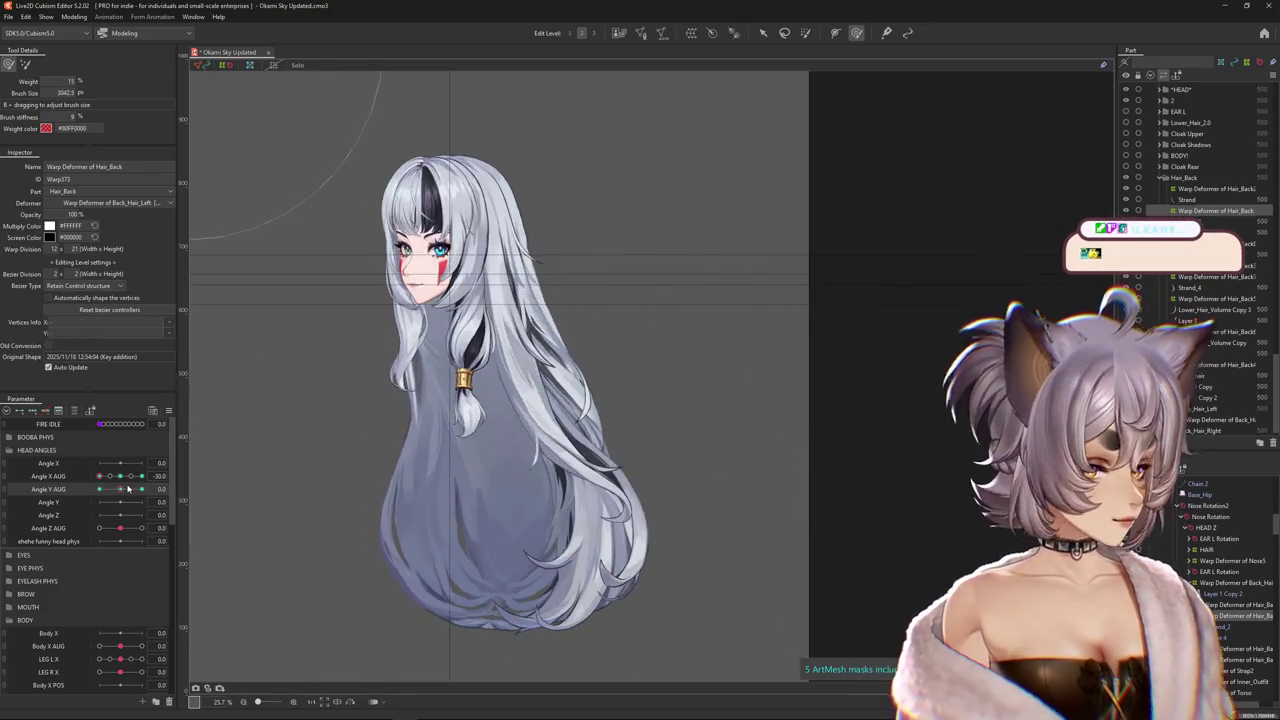
pyautogui.moveTo(520, 452); pyautogui.dragTo(620, 444)
# Check the warp across the head turn and reshape the hair near the face, Angle Y AUG back at 0.
pyautogui.moveTo(124, 489); pyautogui.dragTo(135, 489)
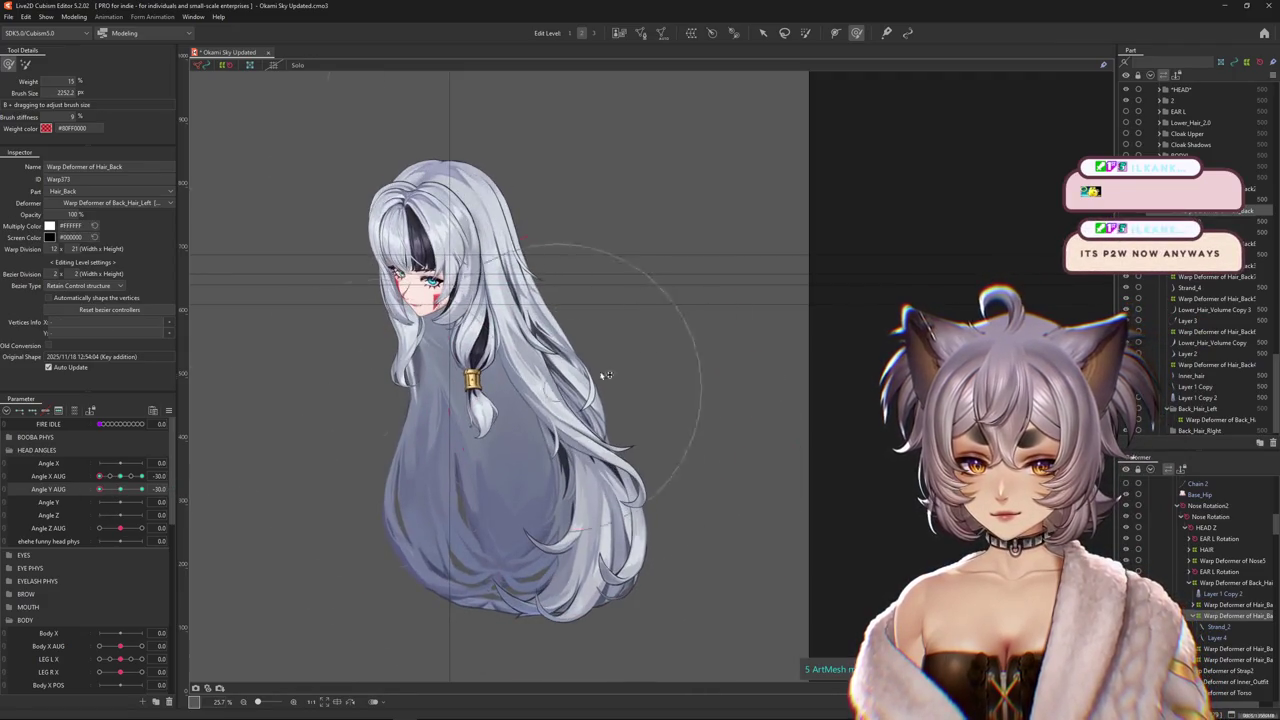
pyautogui.moveTo(407, 475); pyautogui.dragTo(422, 462)
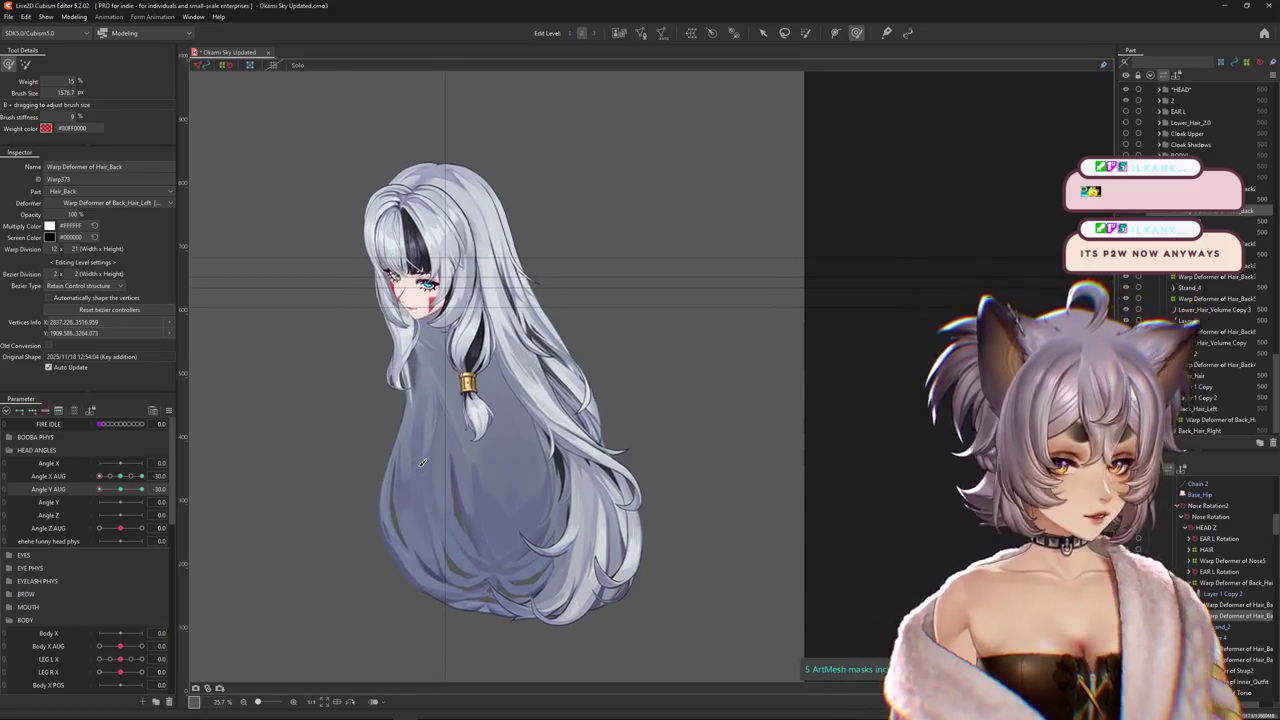
pyautogui.moveTo(141, 489); pyautogui.dragTo(80, 503)
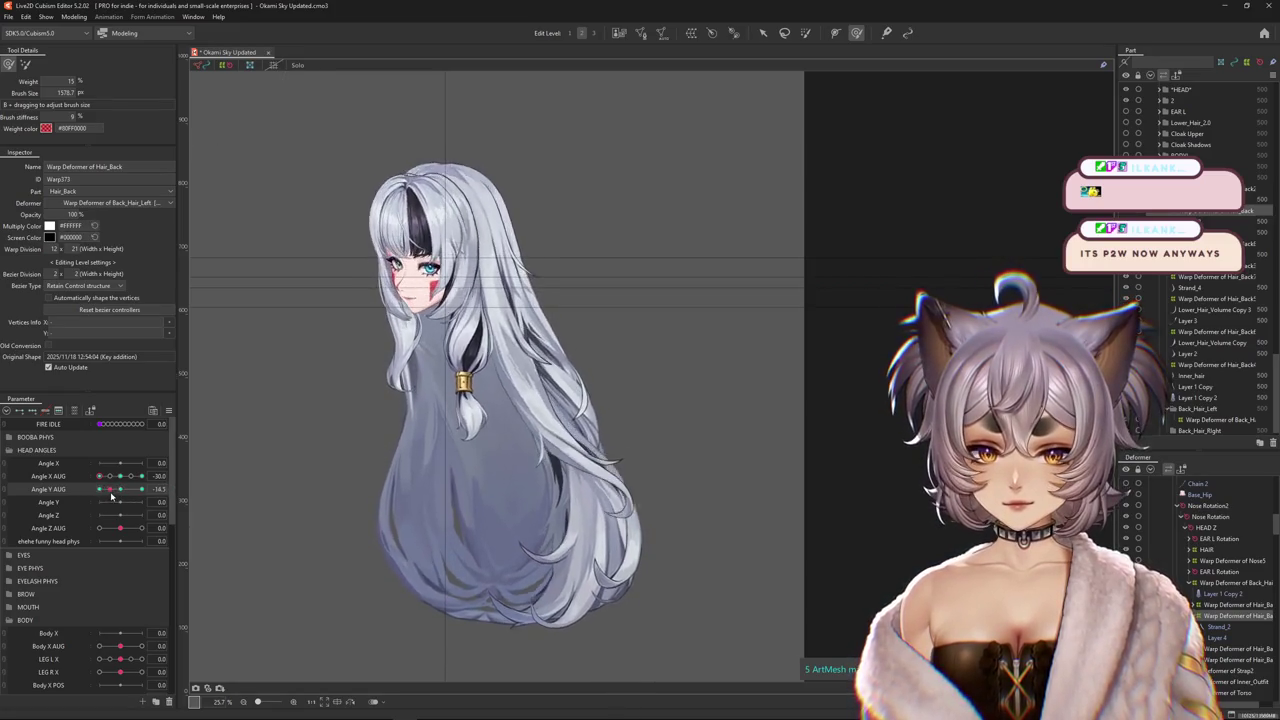
pyautogui.moveTo(503, 290); pyautogui.dragTo(432, 305)
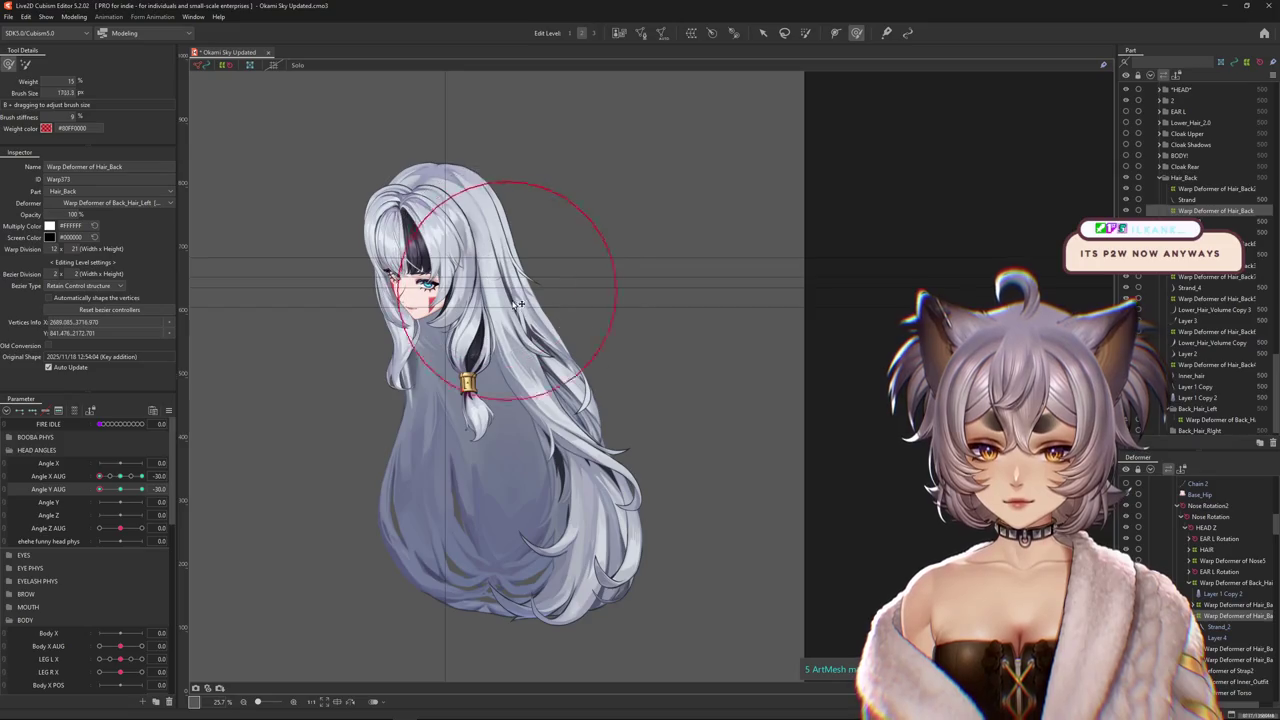
pyautogui.moveTo(100, 489); pyautogui.dragTo(125, 495)
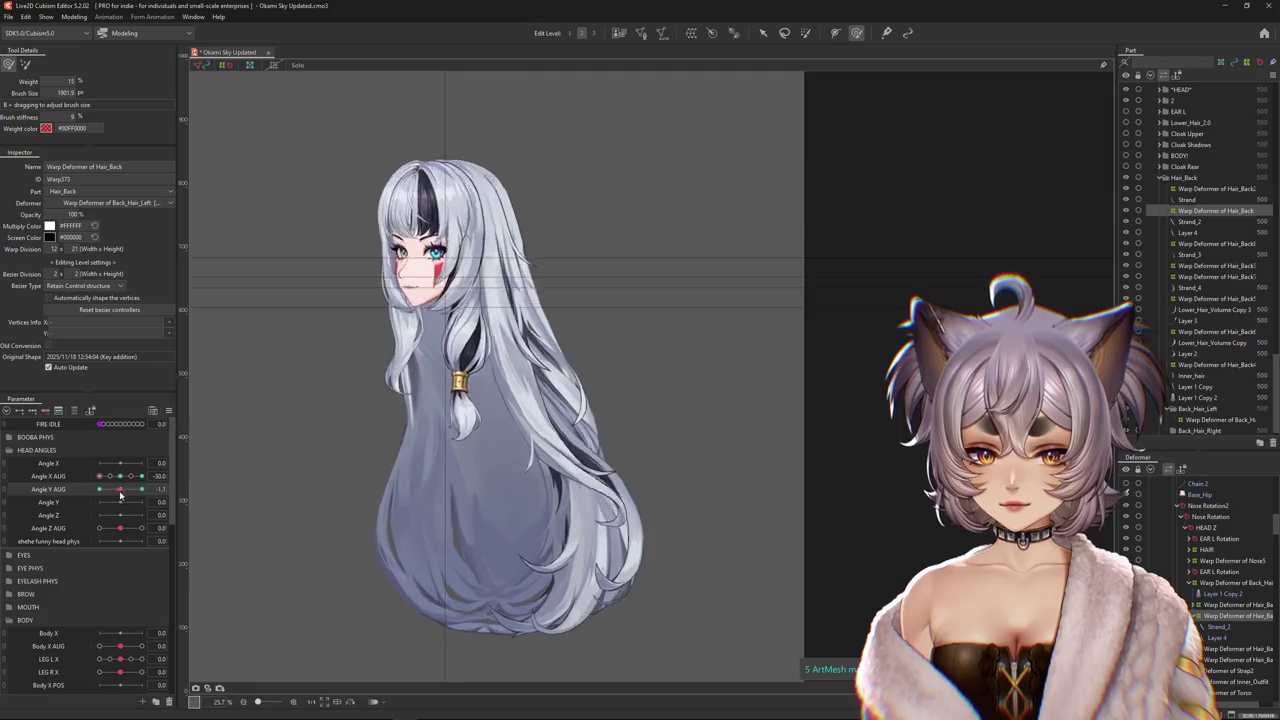
pyautogui.moveTo(125, 495); pyautogui.dragTo(120, 489)
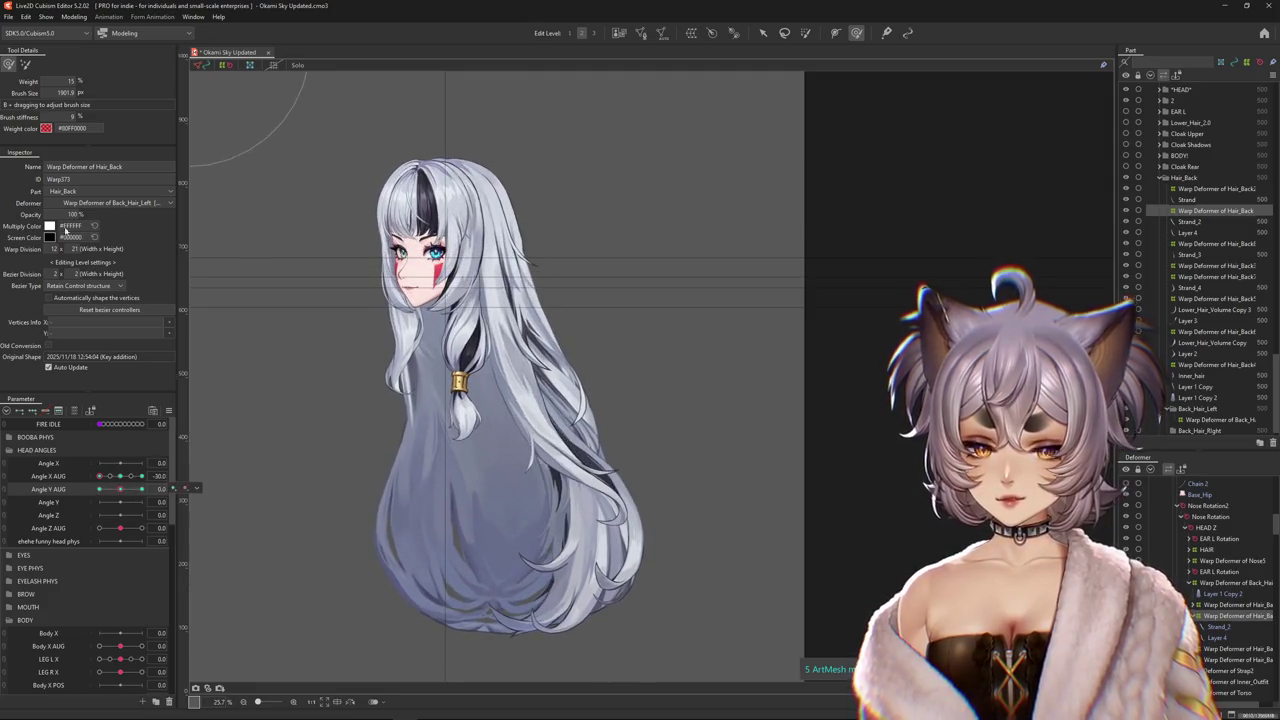
# Shift the whole back hair warp upward, check it across Angle Y AUG ±30, and return Angle X AUG to 0.
pyautogui.click(25, 64)
pyautogui.moveTo(388, 420); pyautogui.dragTo(388, 384)
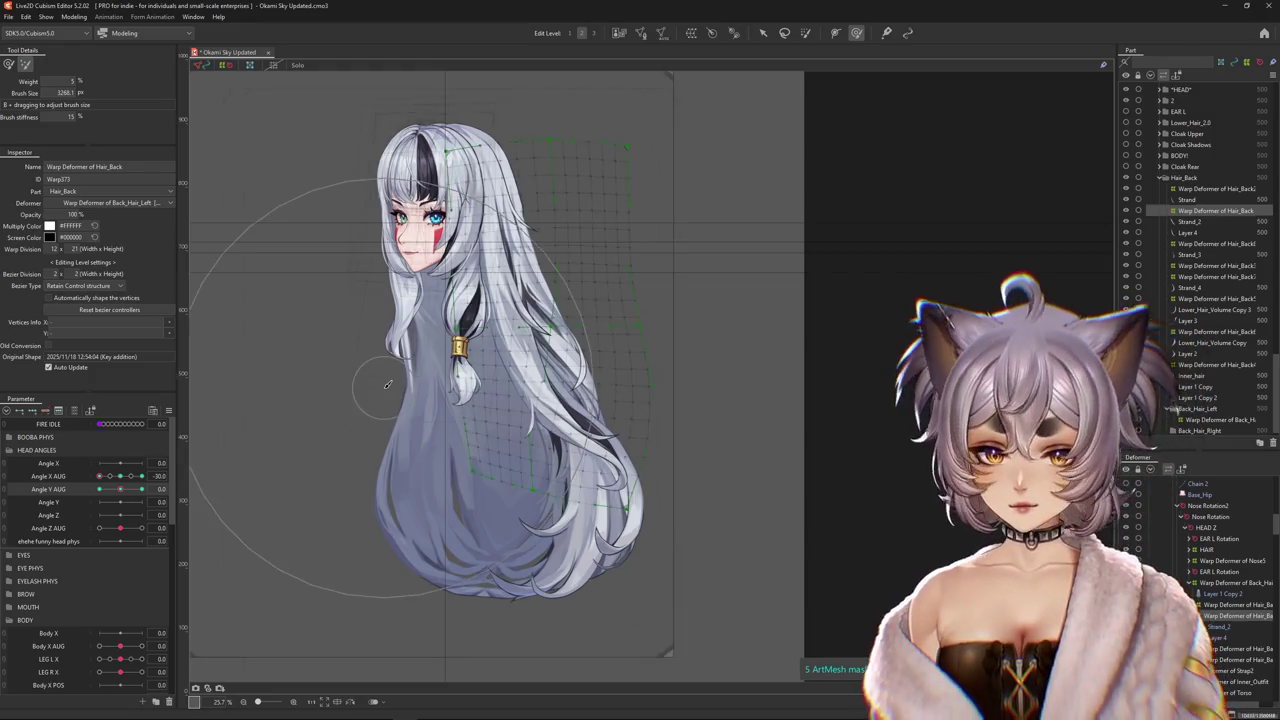
pyautogui.moveTo(115, 489); pyautogui.dragTo(141, 489)
pyautogui.moveTo(614, 400); pyautogui.dragTo(661, 479)
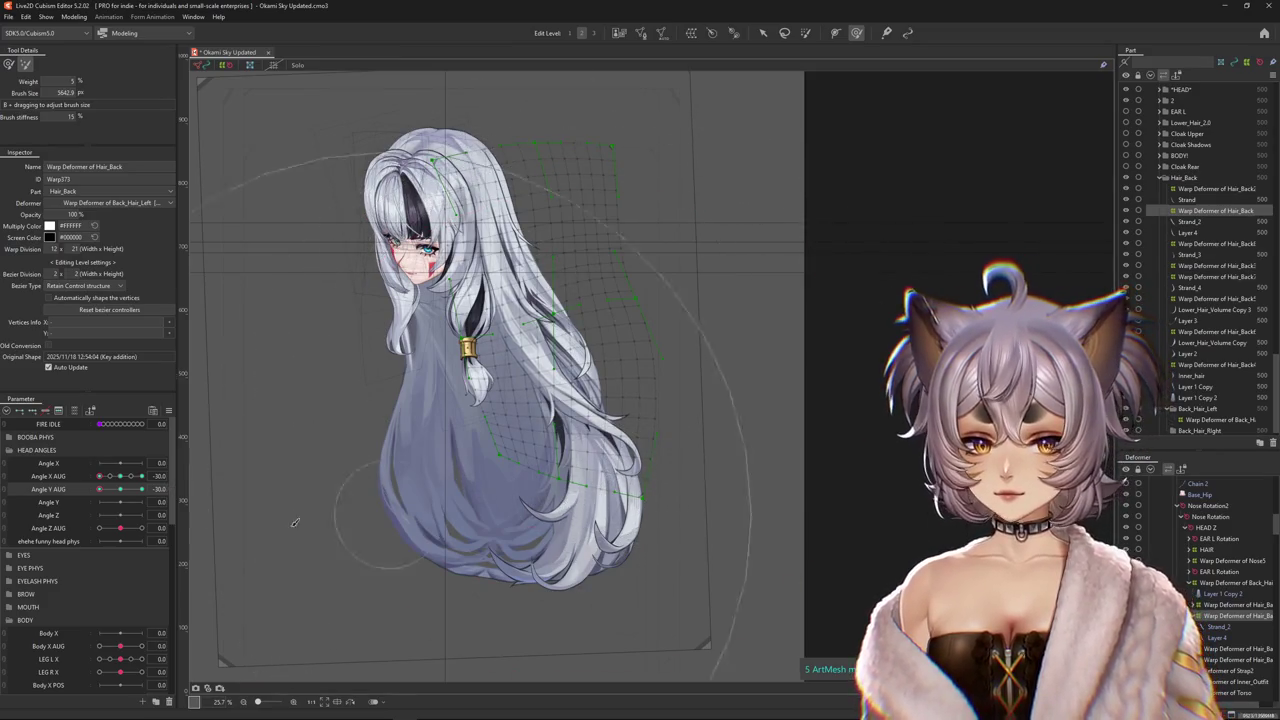
pyautogui.moveTo(119, 493); pyautogui.dragTo(560, 490)
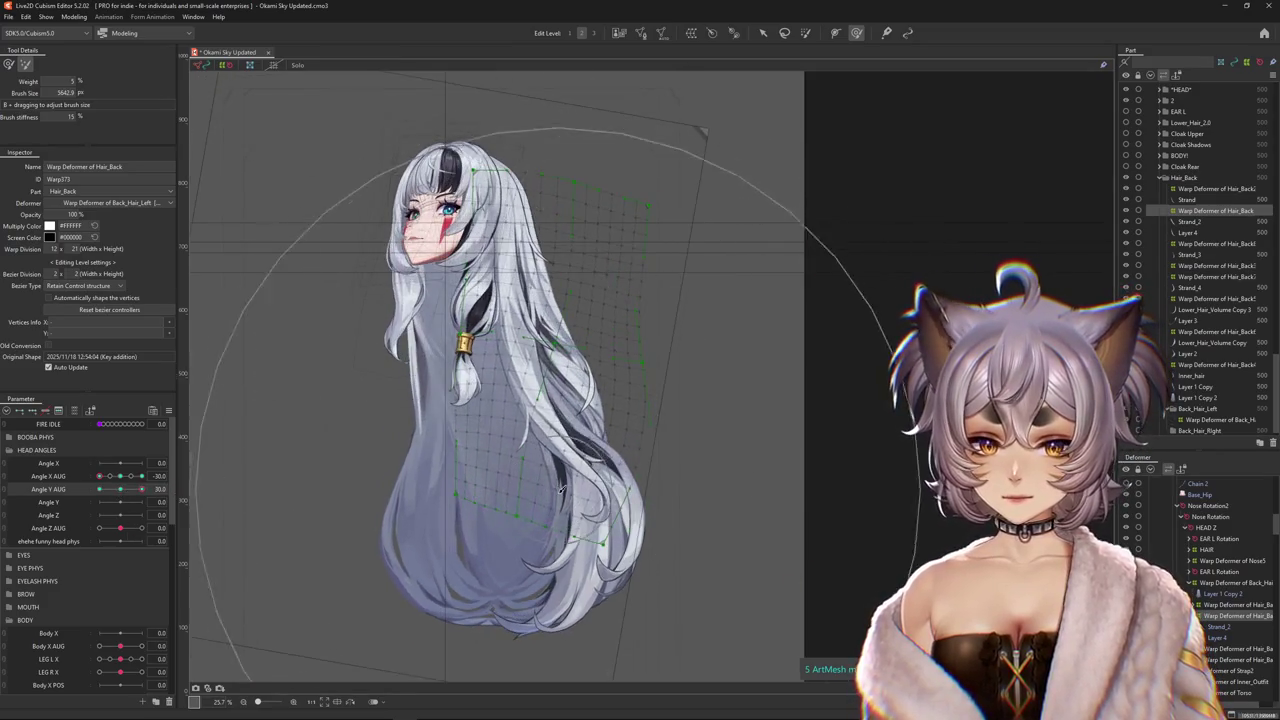
pyautogui.click(9, 64)
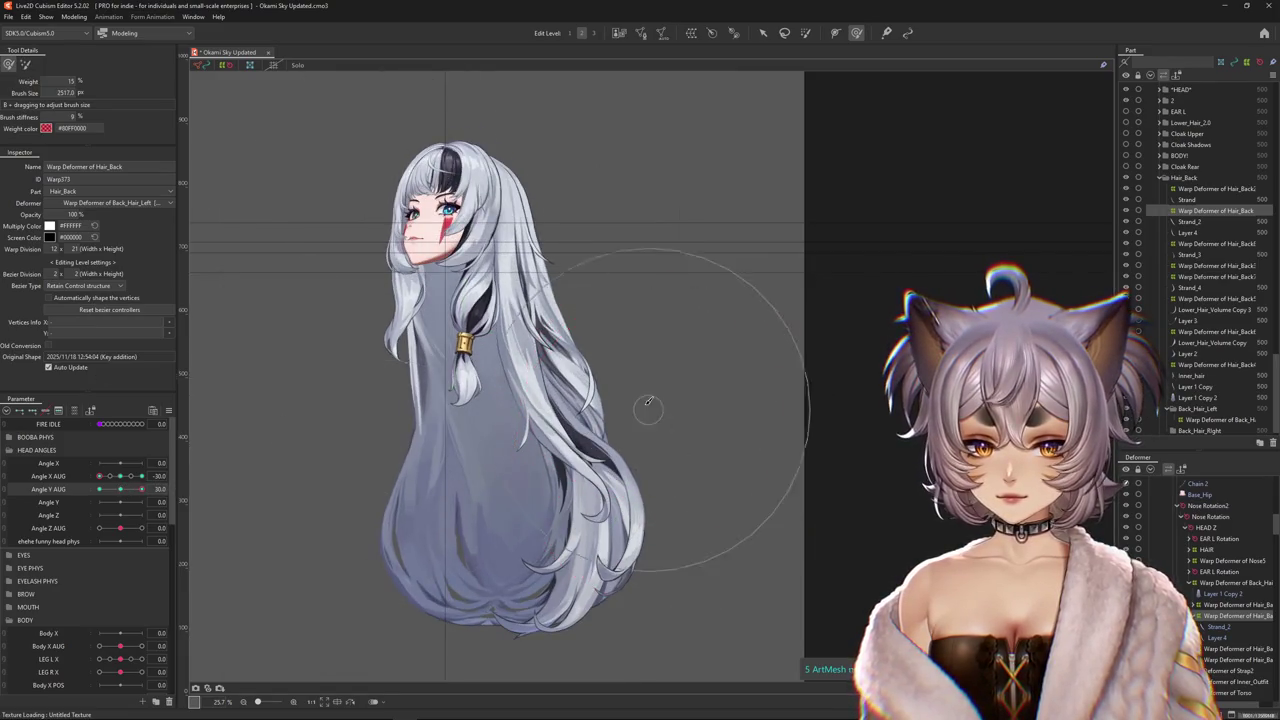
pyautogui.moveTo(117, 476)
pyautogui.mouseDown()
pyautogui.moveTo(148, 475)
pyautogui.moveTo(97, 488)
pyautogui.moveTo(119, 480)
pyautogui.moveTo(99, 477)
pyautogui.moveTo(119, 486)
pyautogui.mouseUp()
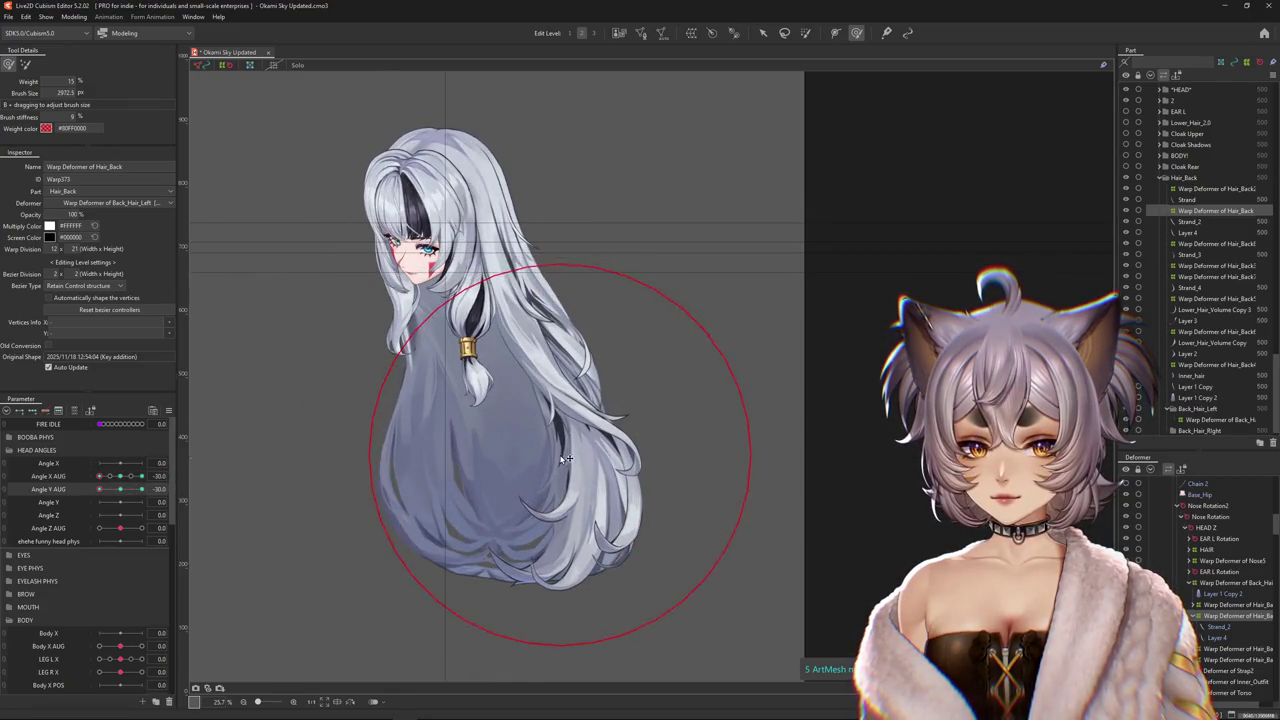
pyautogui.moveTo(100, 477); pyautogui.dragTo(120, 477)
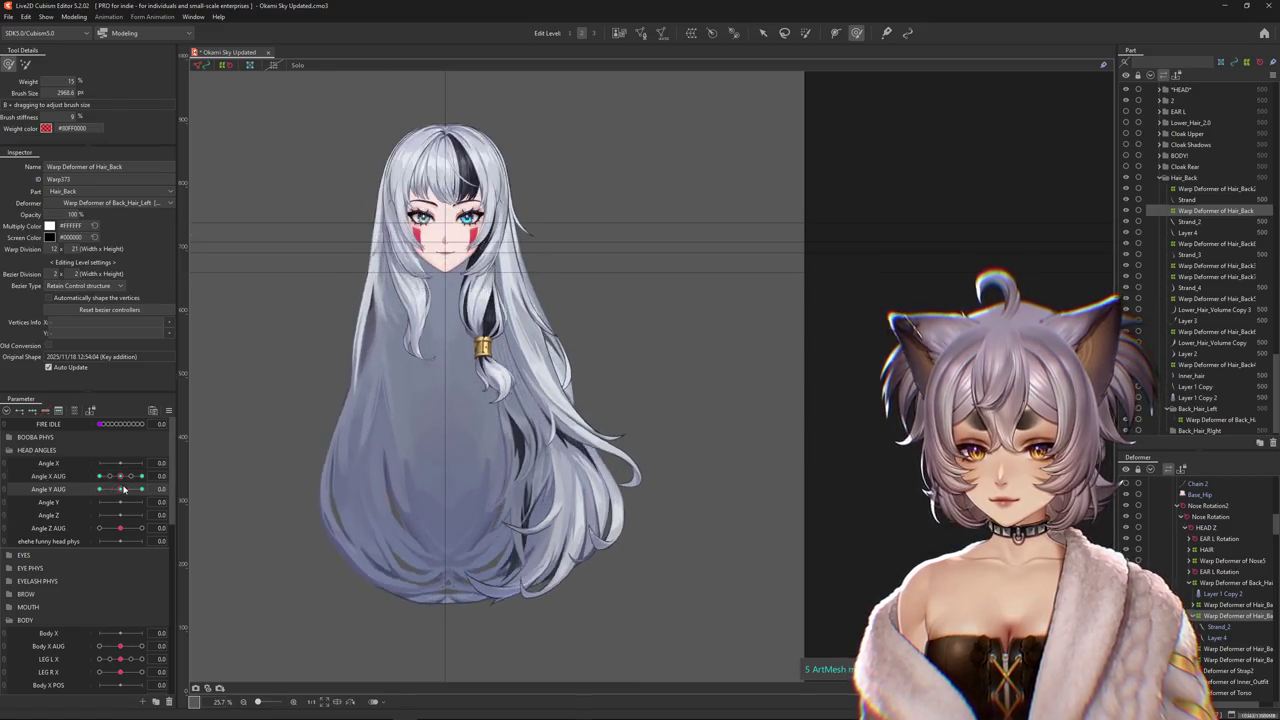
# Warp the back hair at Angle X AUG 30 with a larger brush, then reset both head angles to 0.
pyautogui.moveTo(545, 385); pyautogui.dragTo(546, 359)
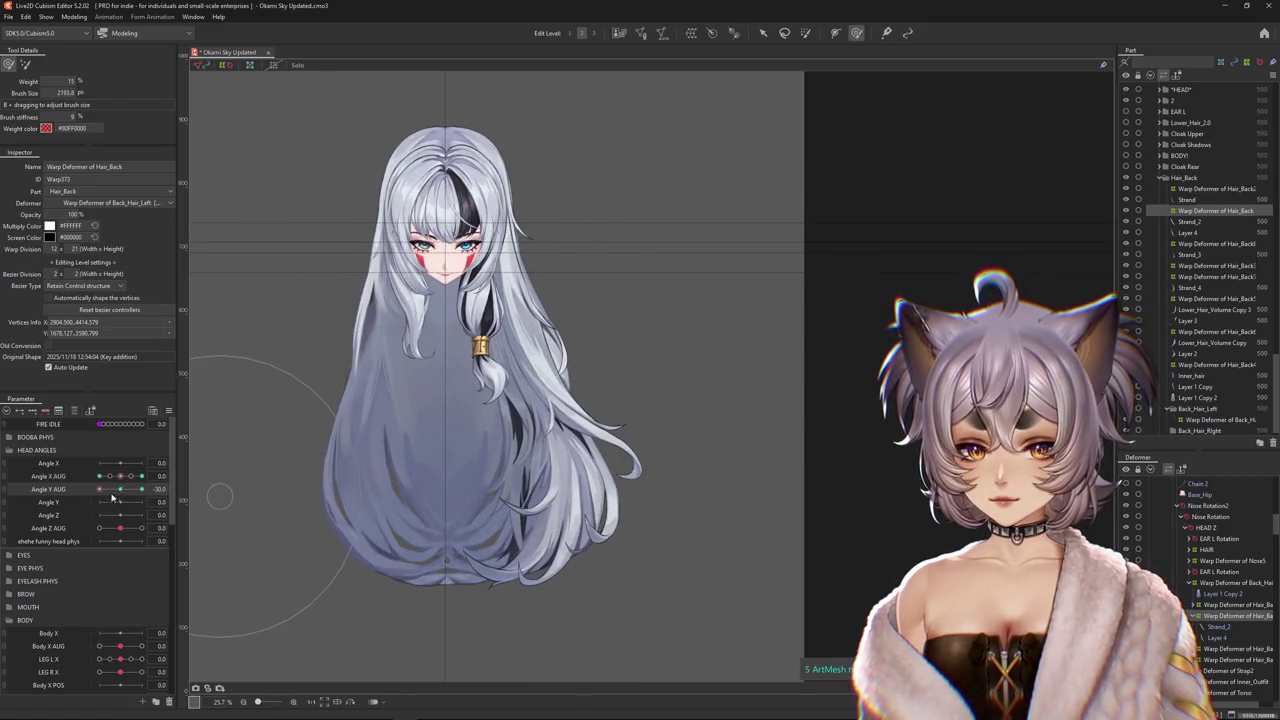
pyautogui.click(77, 493)
pyautogui.moveTo(121, 477); pyautogui.dragTo(141, 477)
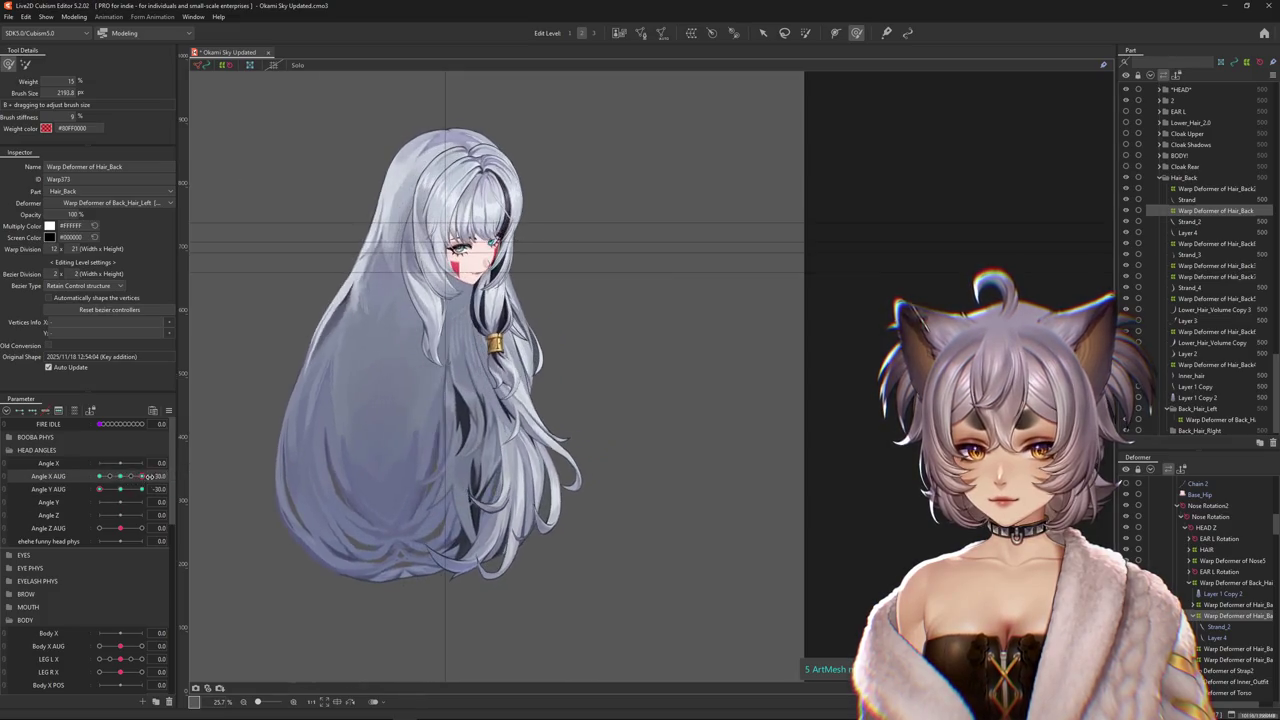
pyautogui.moveTo(620, 477); pyautogui.dragTo(697, 443)
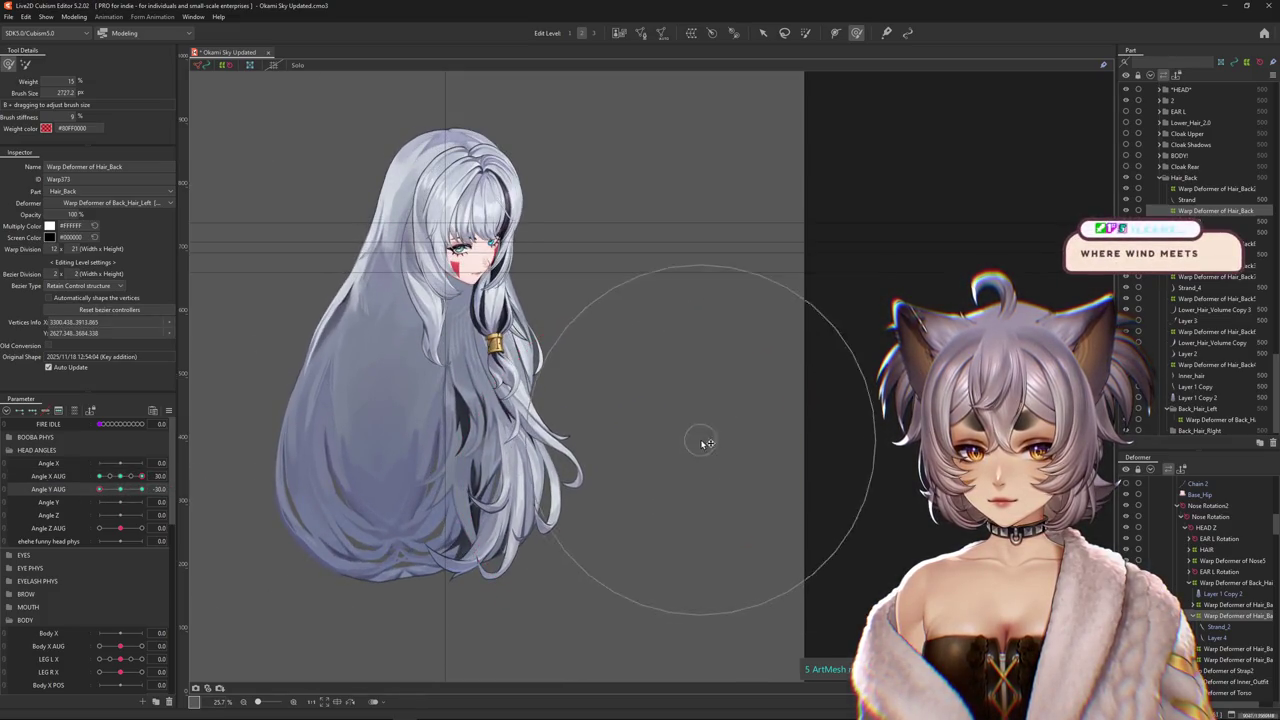
pyautogui.moveTo(475, 377)
pyautogui.mouseDown()
pyautogui.moveTo(450, 330)
pyautogui.moveTo(507, 383)
pyautogui.mouseUp()
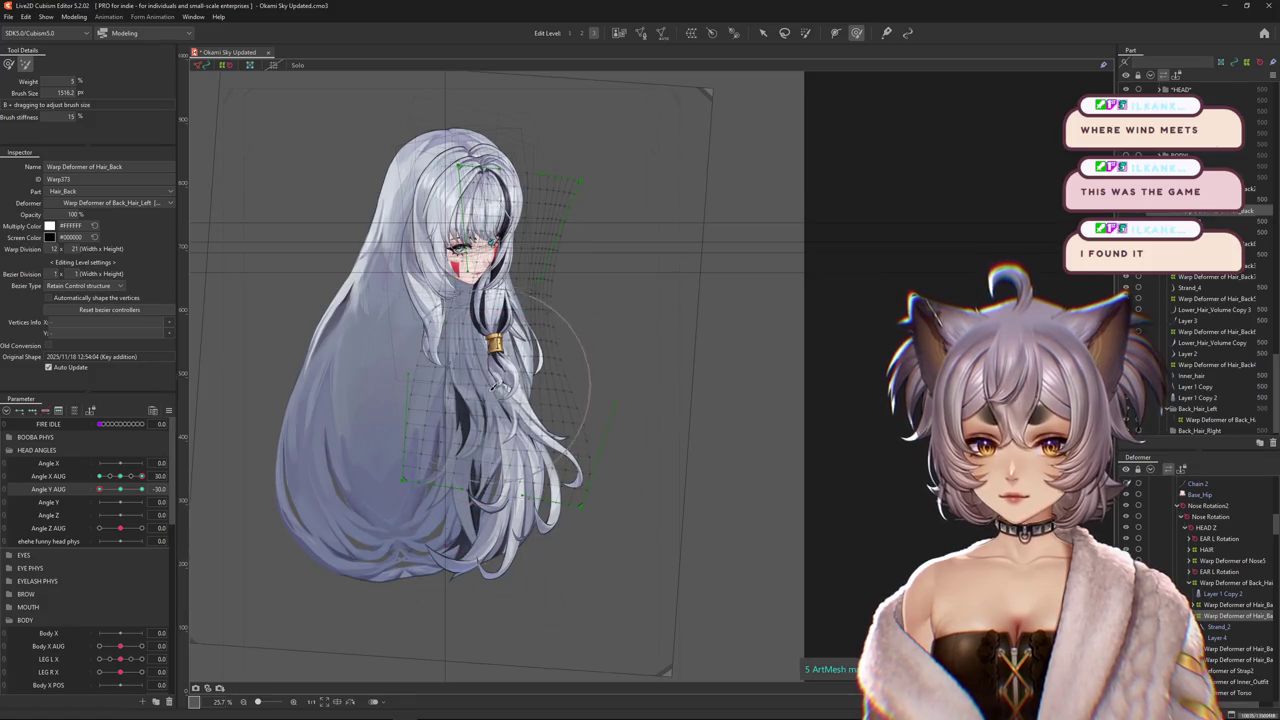
pyautogui.moveTo(635, 467); pyautogui.dragTo(651, 371)
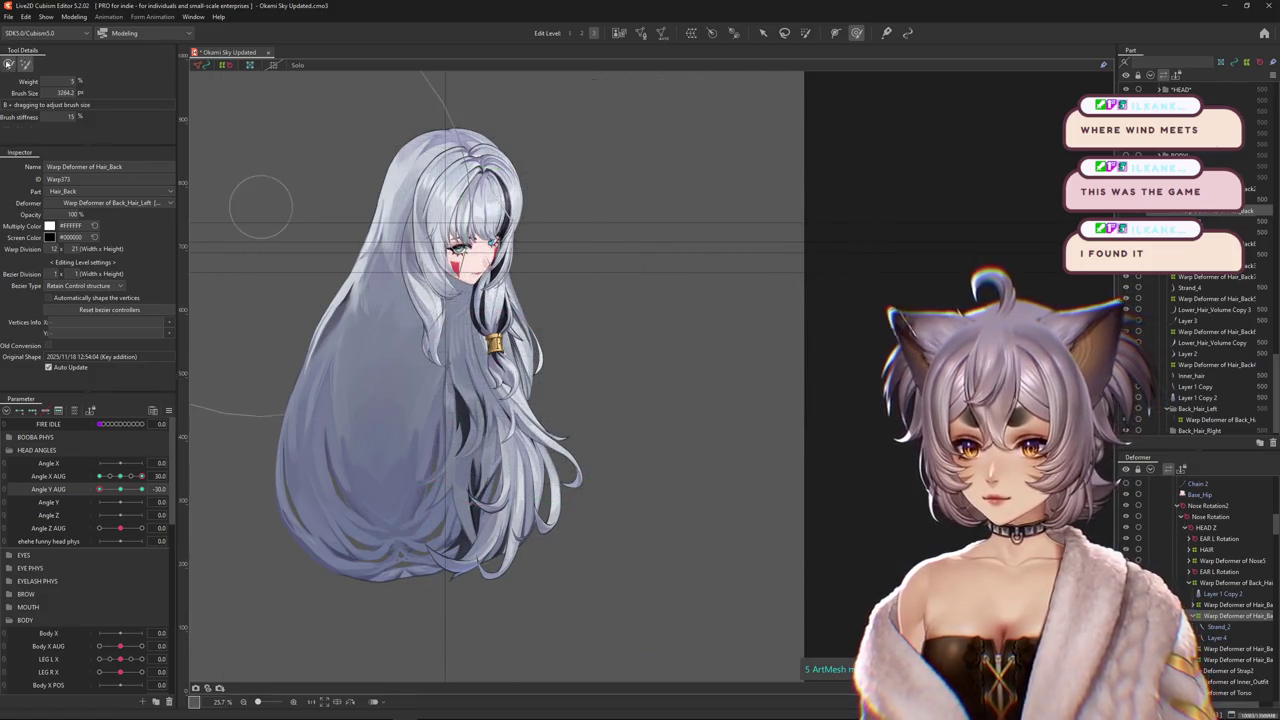
pyautogui.moveTo(588, 415); pyautogui.dragTo(595, 432)
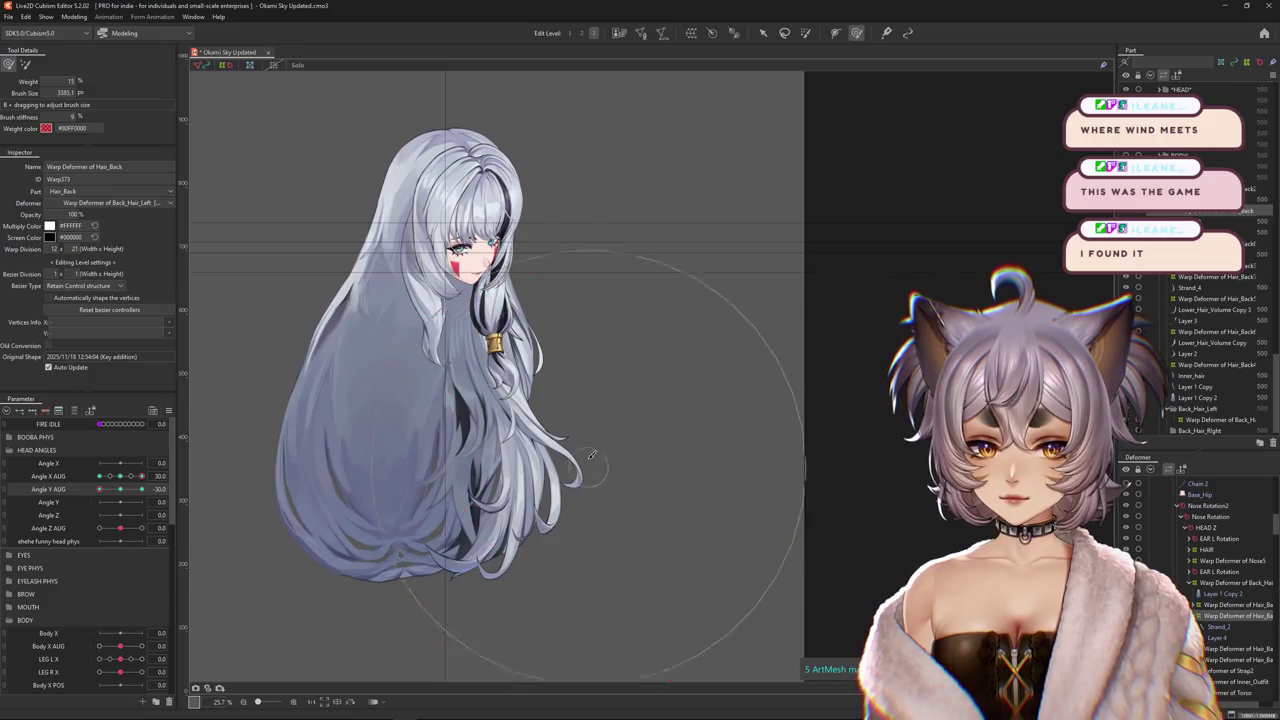
pyautogui.click(185, 475)
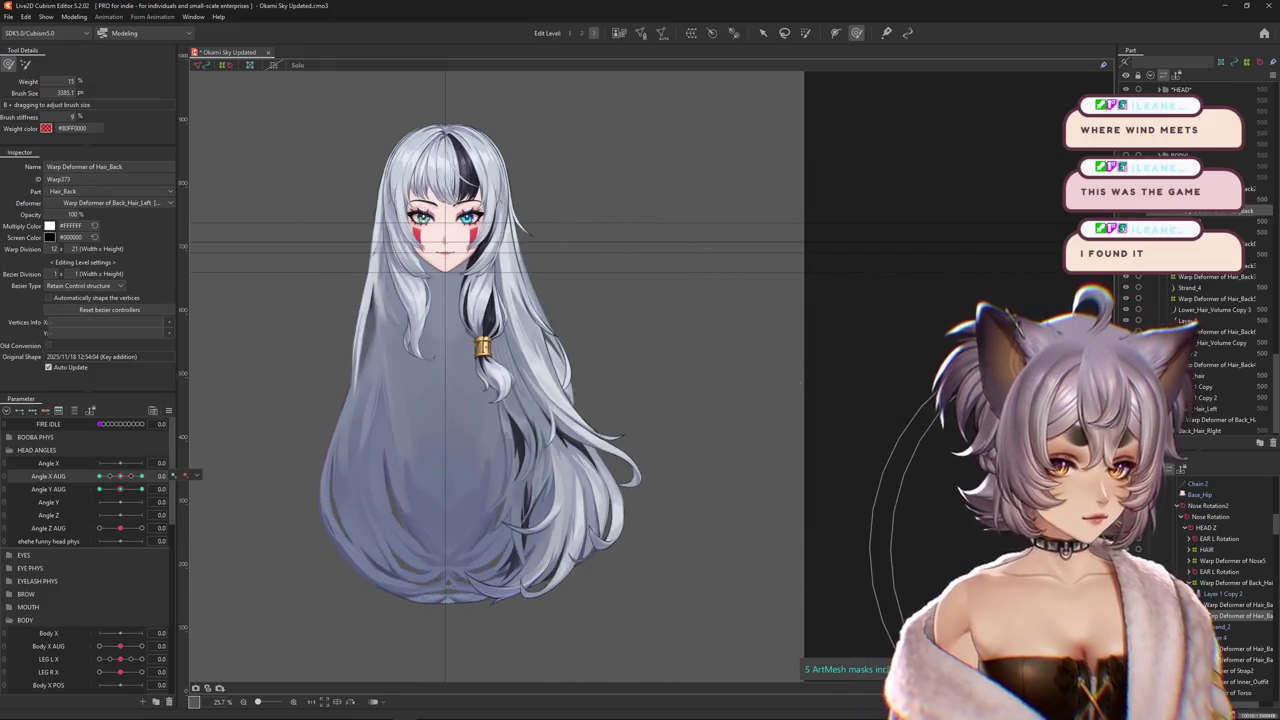
pyautogui.click(1196, 586)
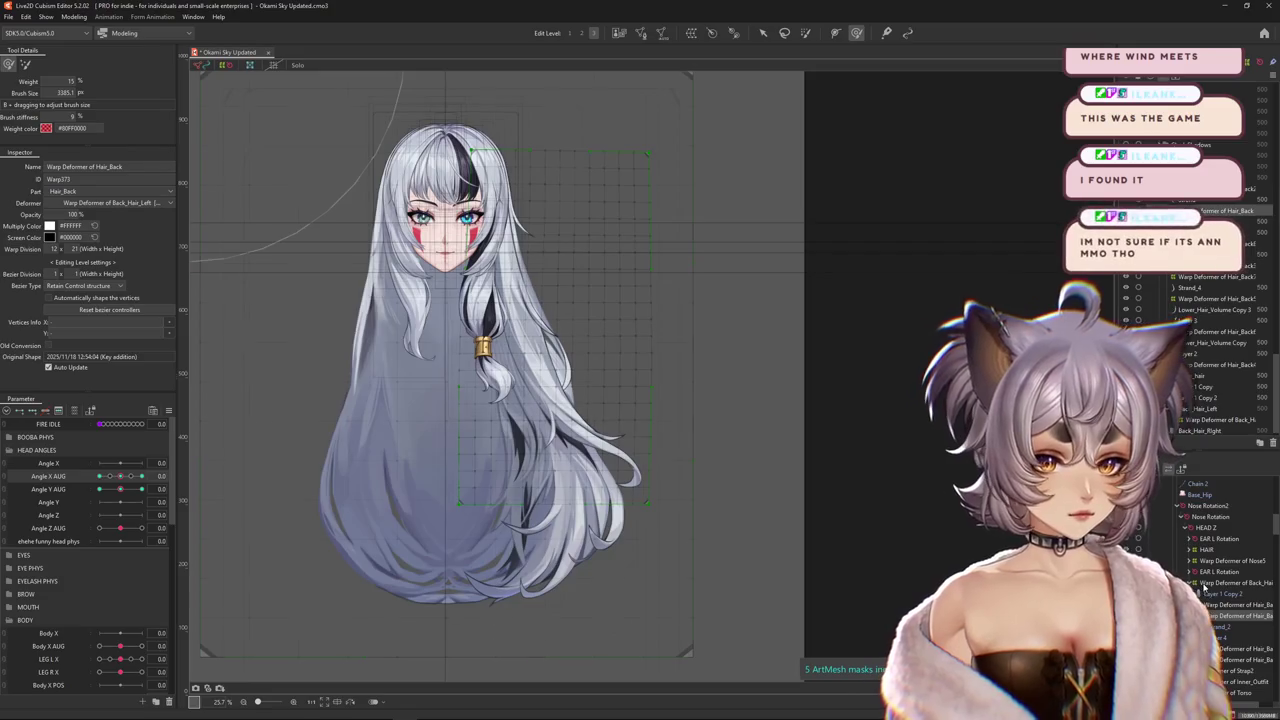
# Select Warp Deformer of Back_Hair_Left in the Deformer palette.
pyautogui.click(1215, 583)
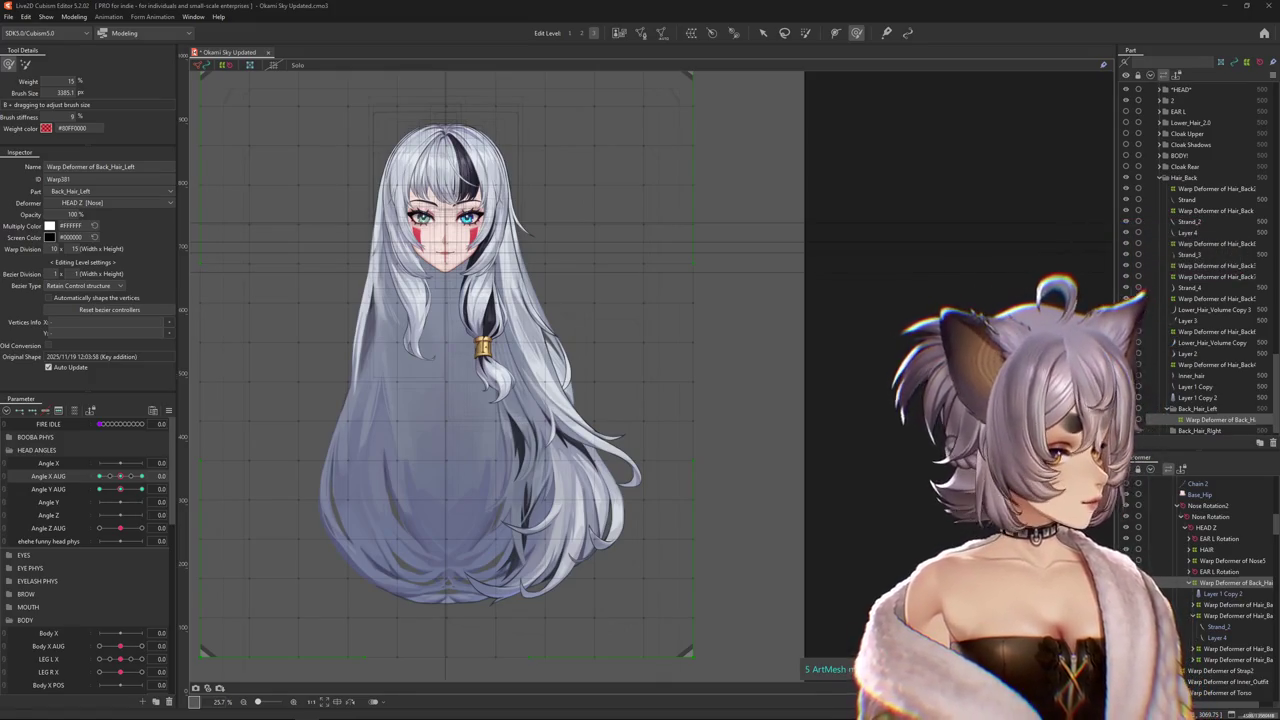
# Open Modeling > Physics Settings, choose the [Posing] motion, and drag the head to preview hair sway.
pyautogui.click(74, 17)
pyautogui.click(100, 235)
pyautogui.click(180, 32)
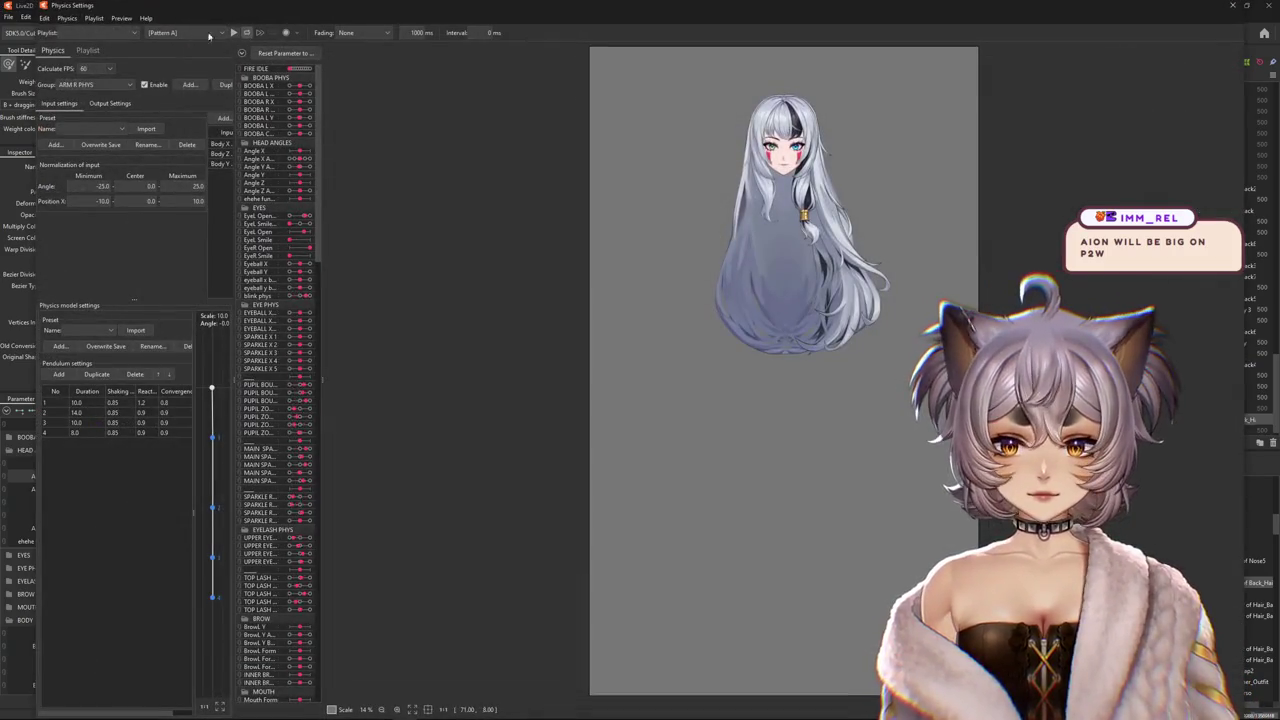
pyautogui.click(170, 65)
pyautogui.moveTo(803, 109); pyautogui.dragTo(771, 257)
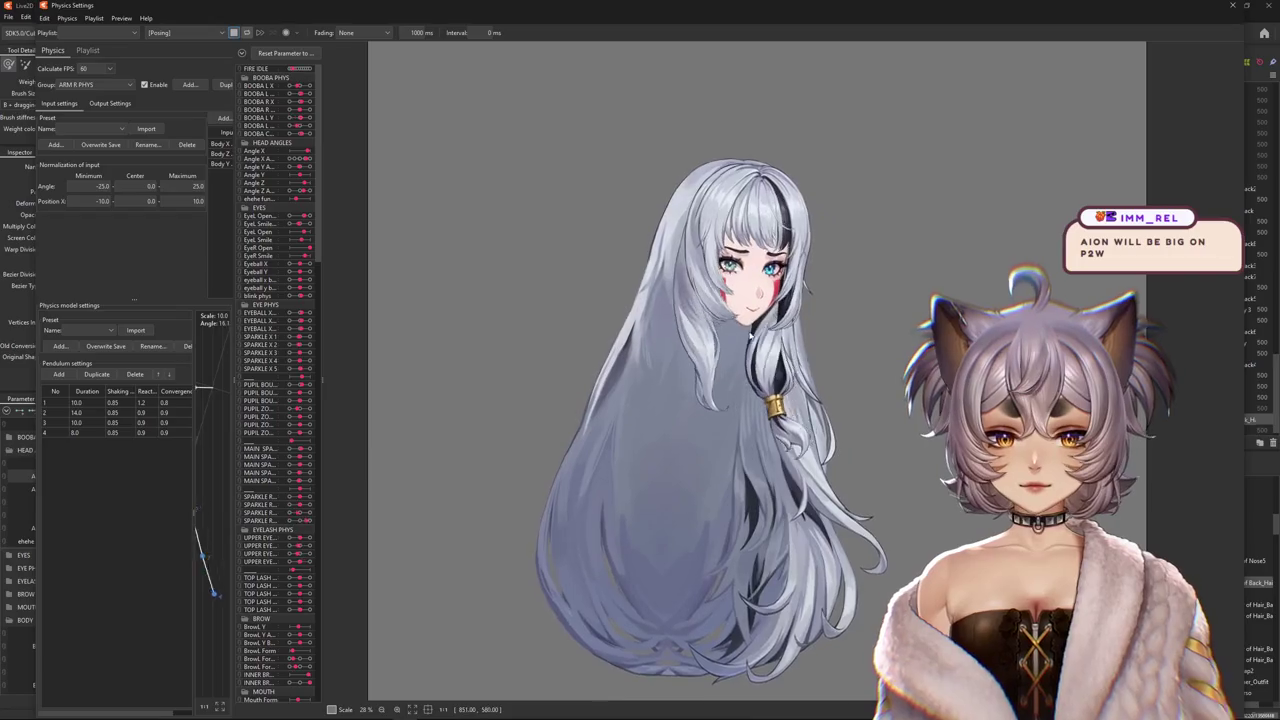
pyautogui.scroll(2, 771, 257)
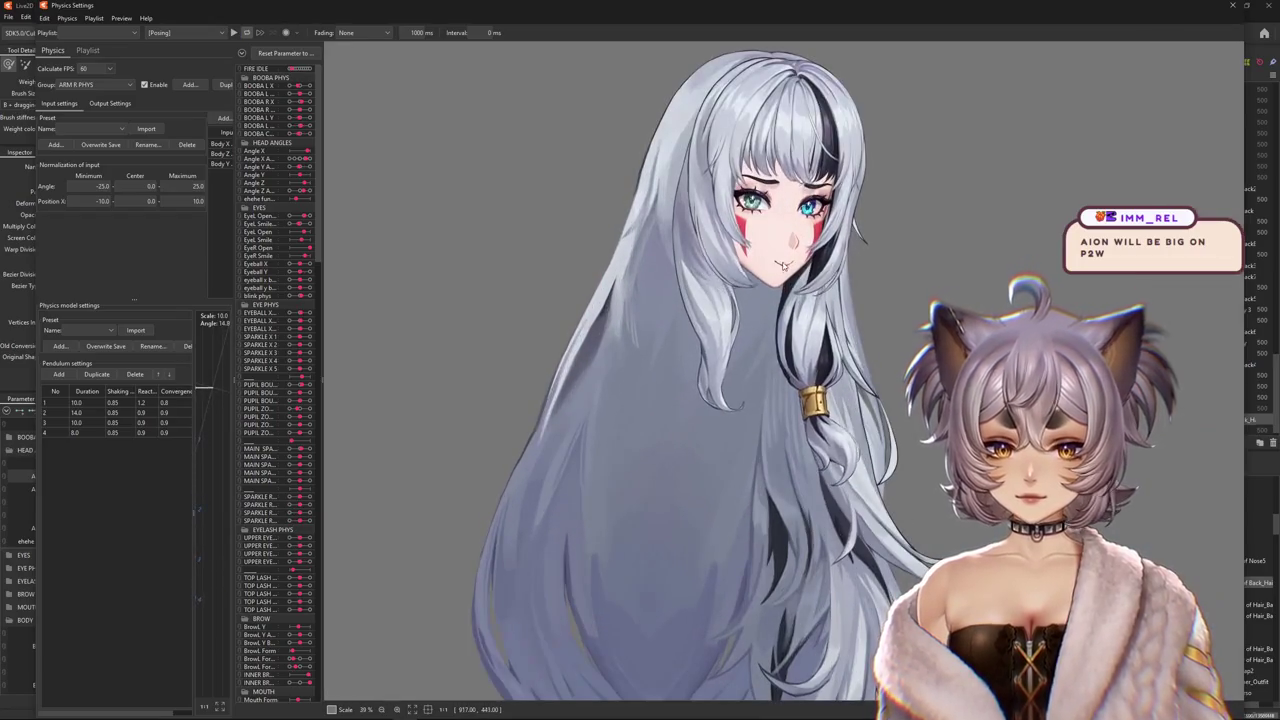
pyautogui.click(236, 34)
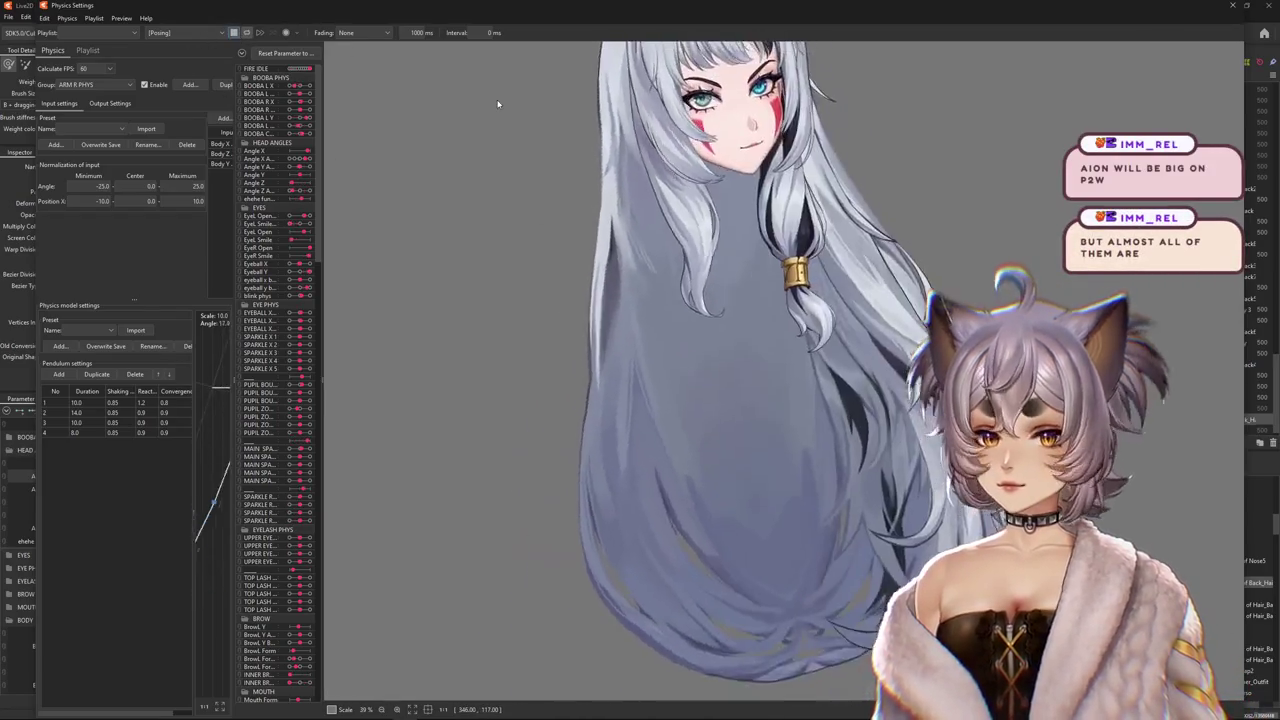